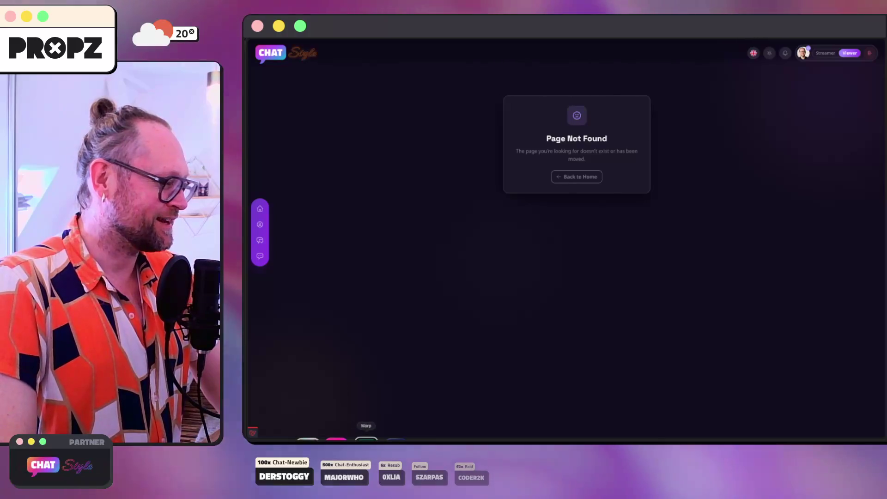
Close logo-7tv.svg in PhpStorm and return to the ChatStyle browser.
{"action": "left_click", "coordinate": [340, 439]}
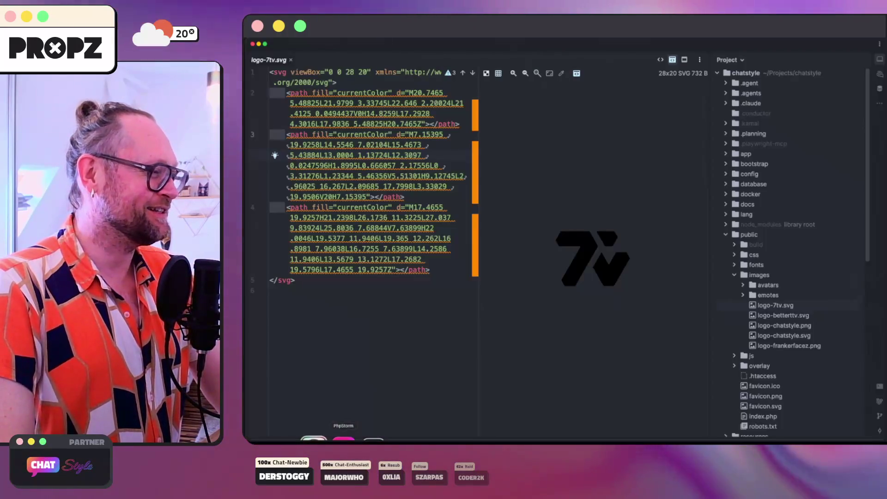
{"action": "key", "text": "super+w"}
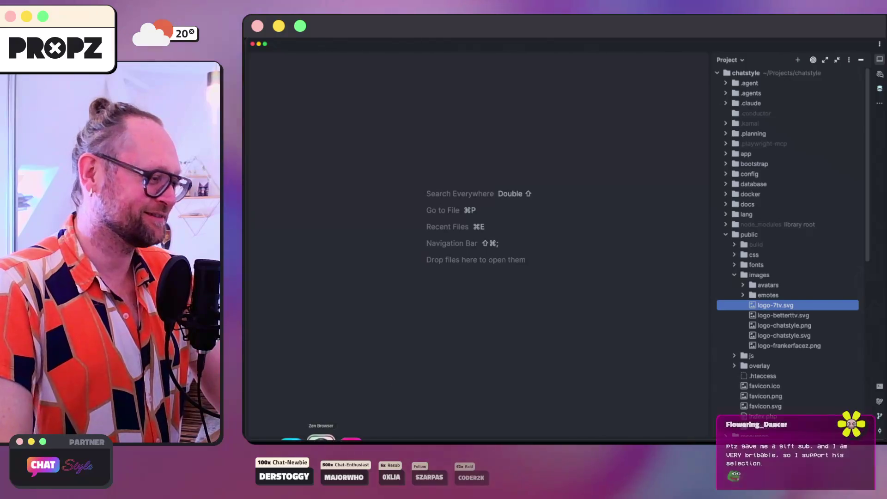
{"action": "left_click", "coordinate": [321, 439]}
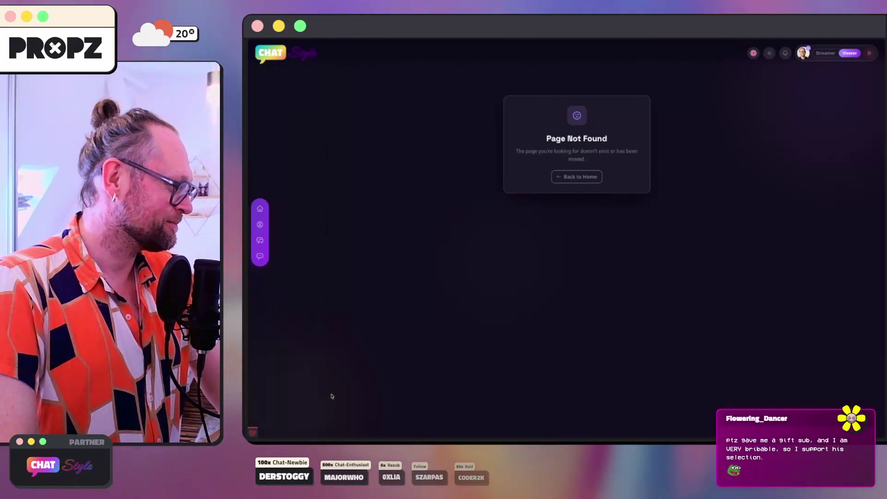
{"action": "mouse_move", "coordinate": [252, 391]}
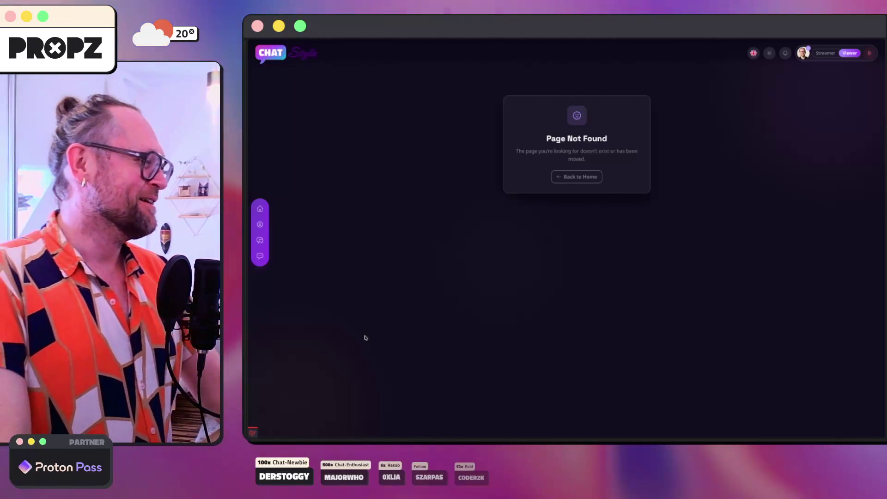
Bring up the Chat Defaults settings page and begin entering a new web address.
{"action": "mouse_move", "coordinate": [249, 333]}
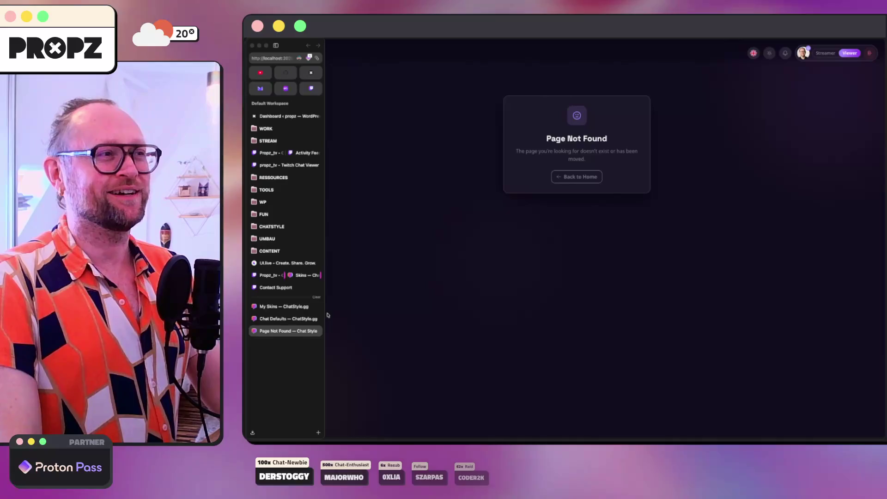
{"action": "left_click", "coordinate": [268, 321]}
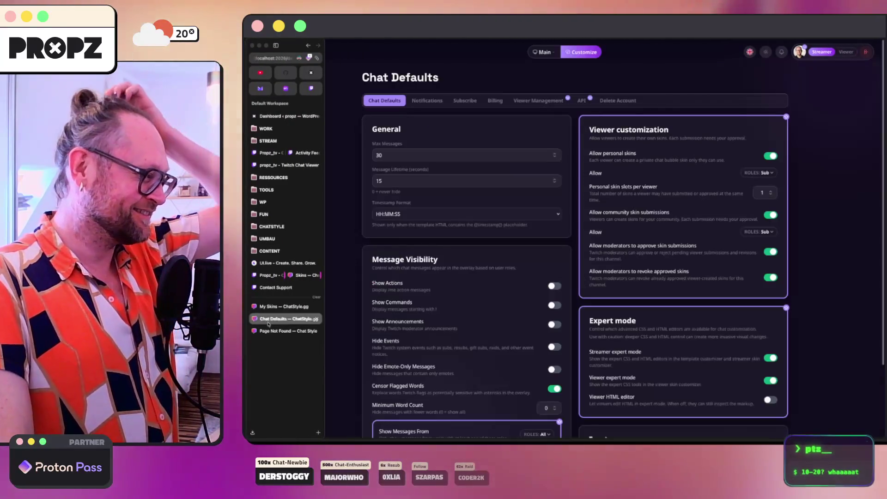
{"action": "left_click", "coordinate": [270, 331]}
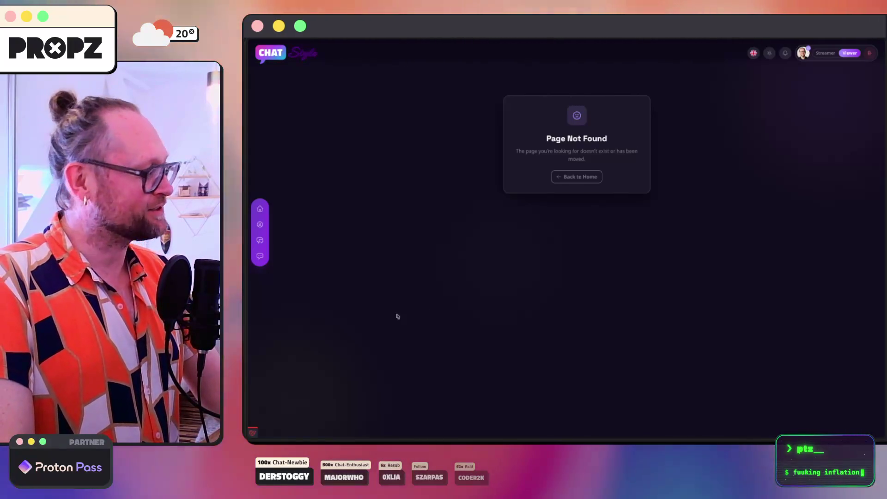
{"action": "mouse_move", "coordinate": [248, 309]}
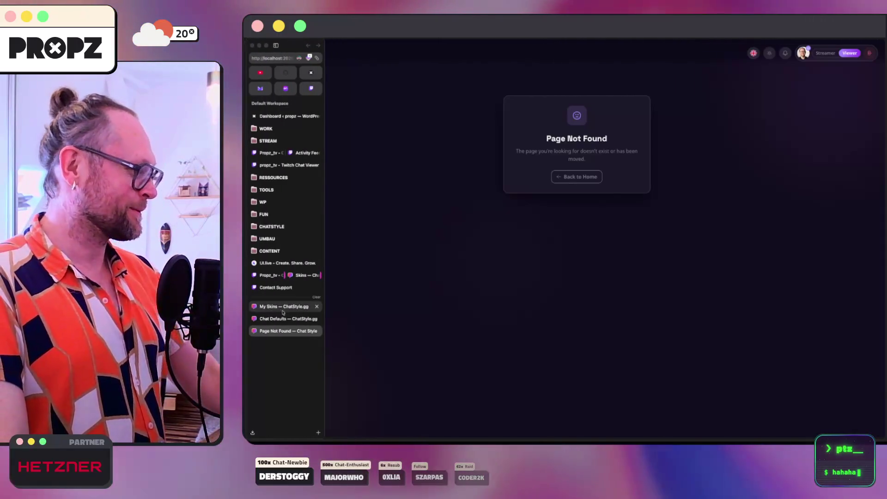
{"action": "left_click", "coordinate": [286, 319]}
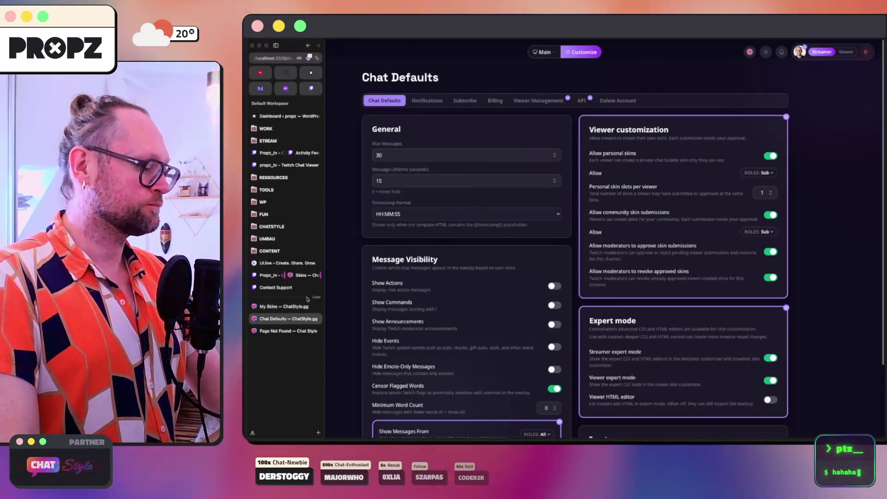
{"action": "key", "text": "super+l"}
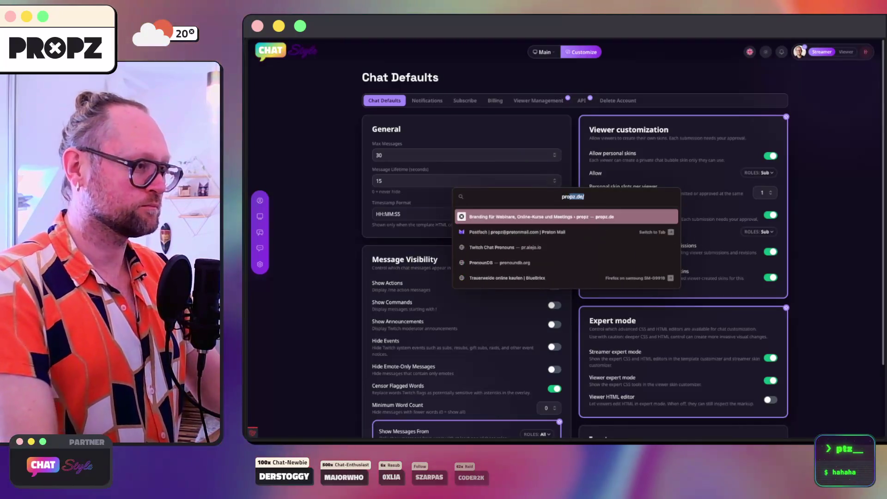
Load propz.de and copy the brain lamp illustration's image src URL from DevTools.
{"action": "key", "text": "Return"}
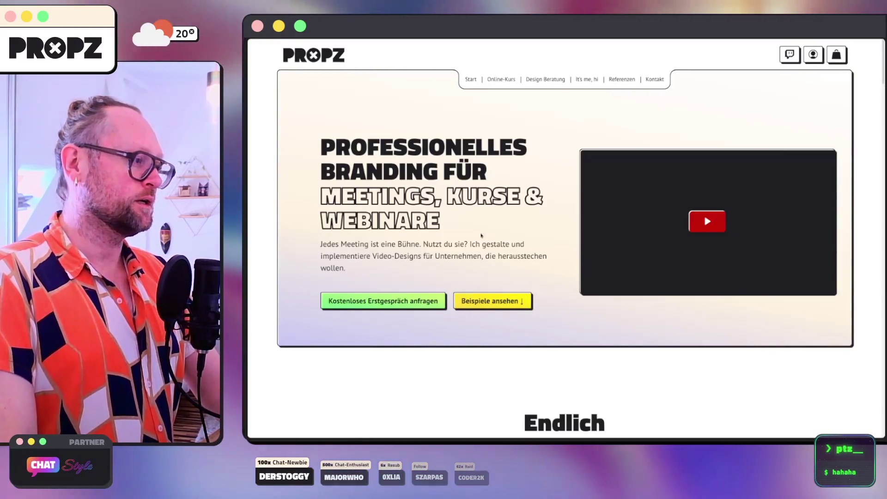
{"action": "scroll", "coordinate": [470, 258], "scroll_direction": "down", "scroll_amount": 15}
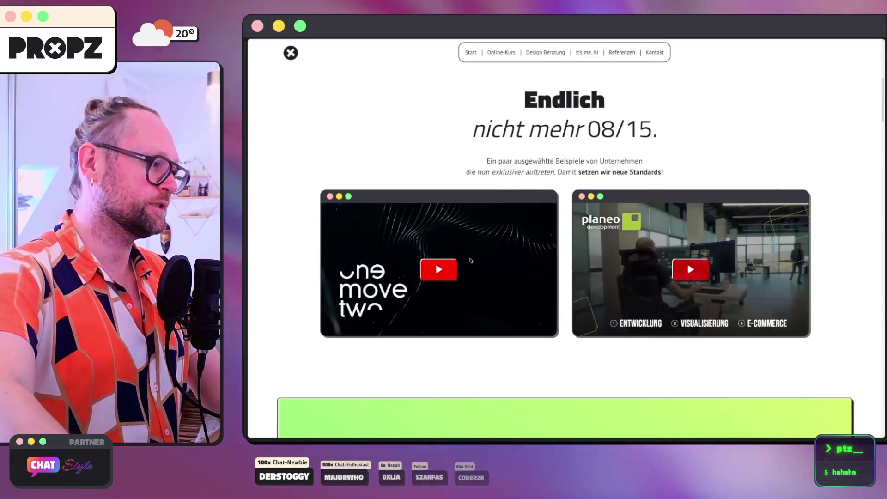
{"action": "scroll", "coordinate": [470, 260], "scroll_direction": "down", "scroll_amount": 15}
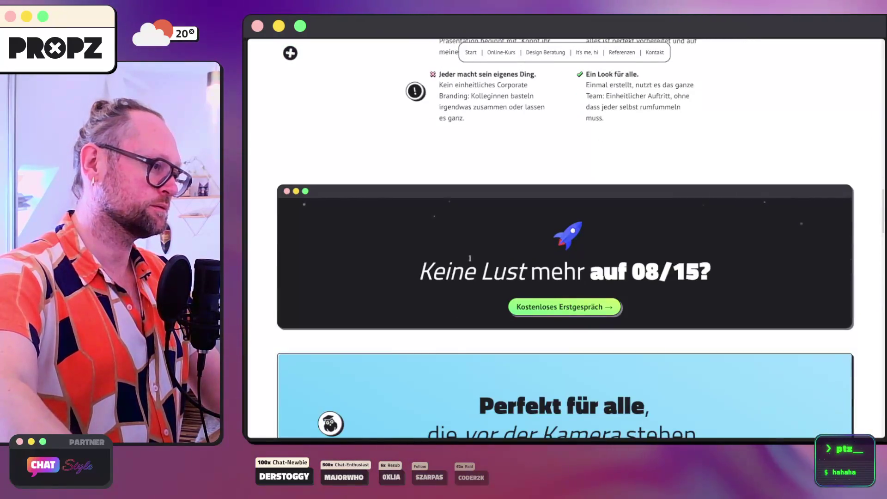
{"action": "scroll", "coordinate": [471, 258], "scroll_direction": "down", "scroll_amount": 15}
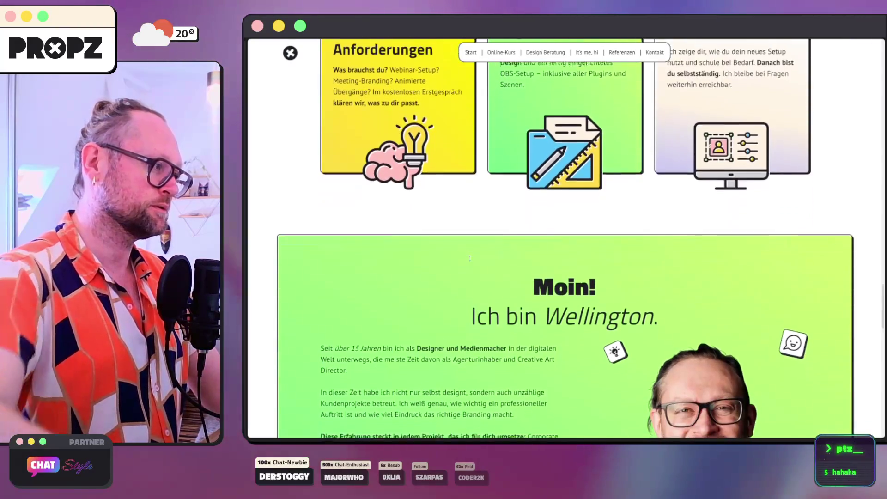
{"action": "right_click", "coordinate": [397, 137]}
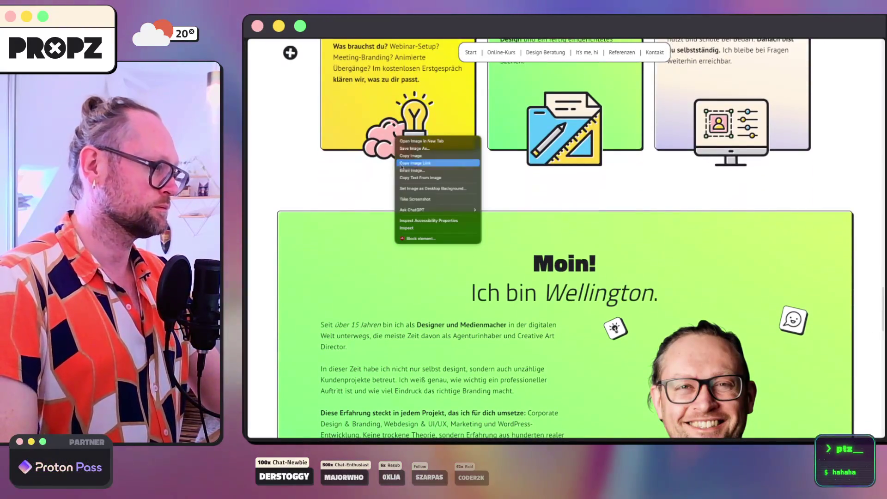
{"action": "left_click", "coordinate": [417, 231]}
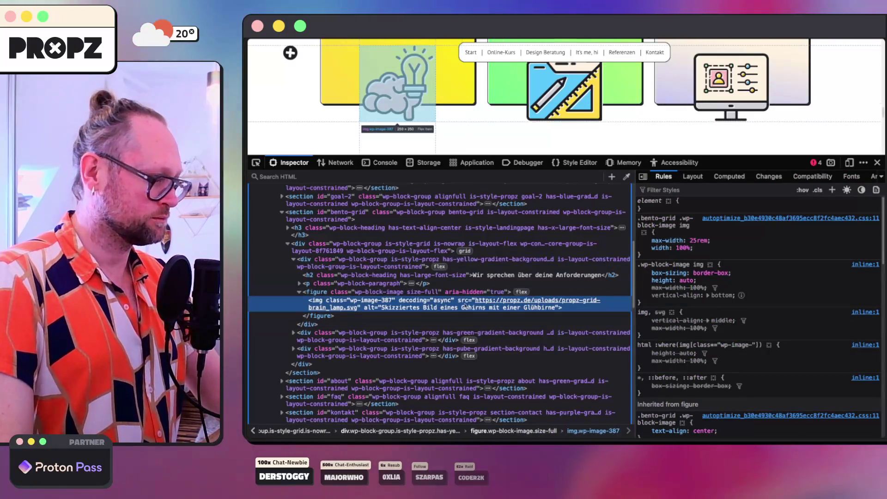
{"action": "double_click", "coordinate": [483, 302]}
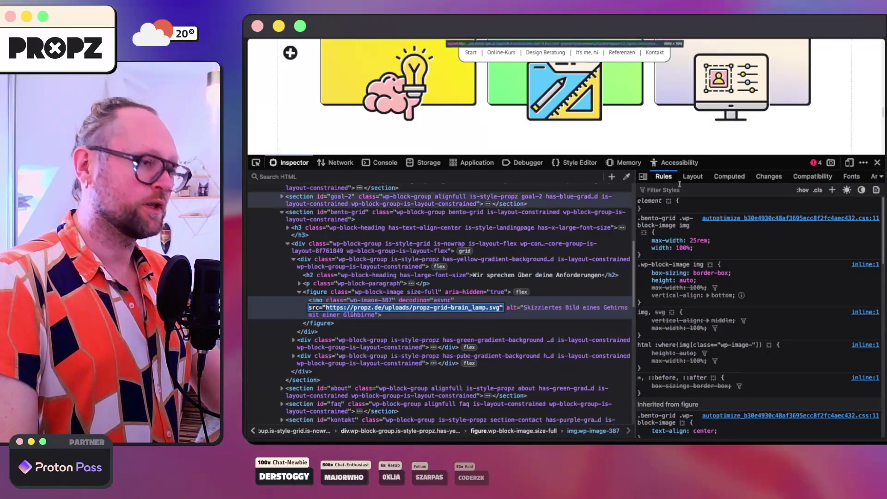
{"action": "key", "text": "Escape"}
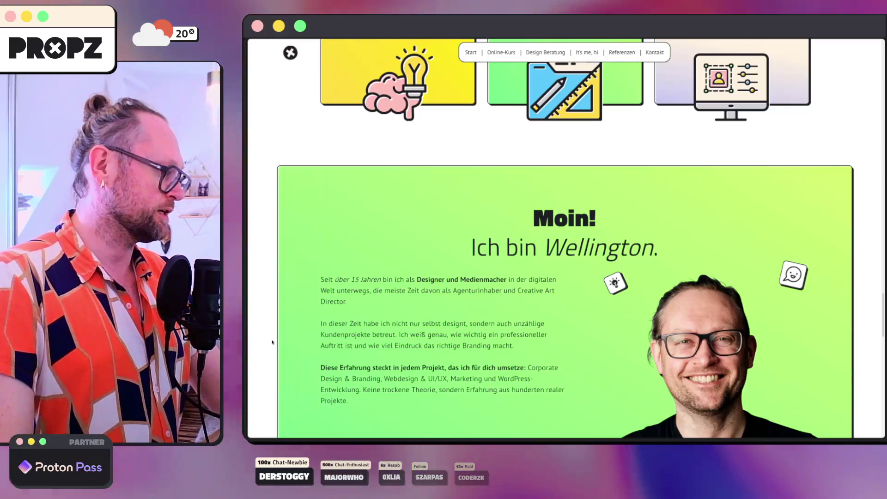
{"action": "left_click", "coordinate": [280, 331]}
Close the Page Not Found tab among the ChatStyle pages.
{"action": "left_click", "coordinate": [279, 319]}
{"action": "left_click", "coordinate": [283, 307]}
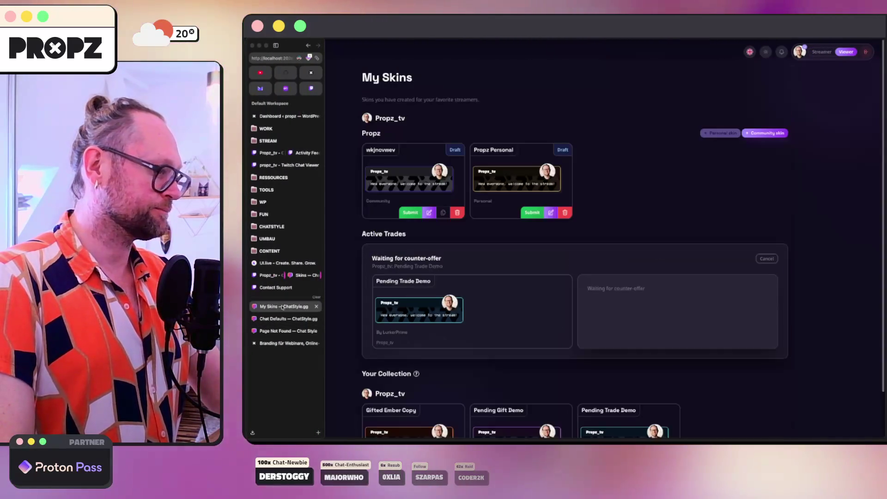
{"action": "left_click", "coordinate": [278, 319]}
{"action": "left_click", "coordinate": [279, 331]}
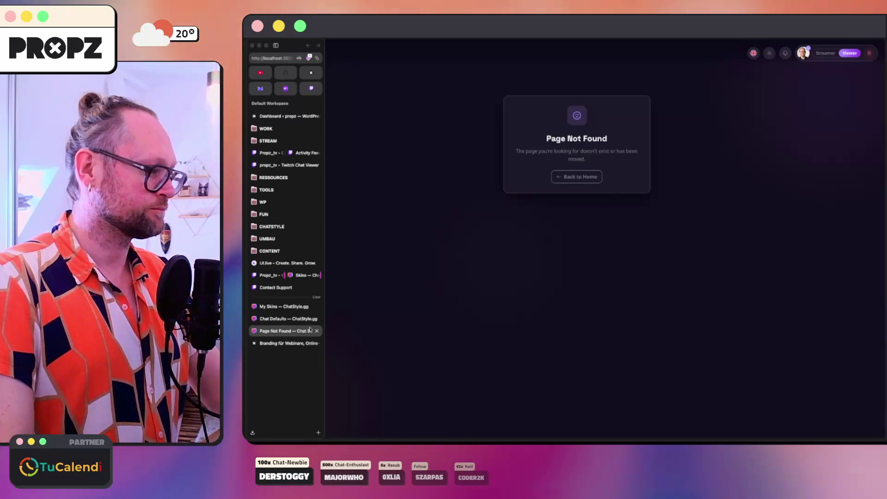
{"action": "left_click", "coordinate": [316, 331]}
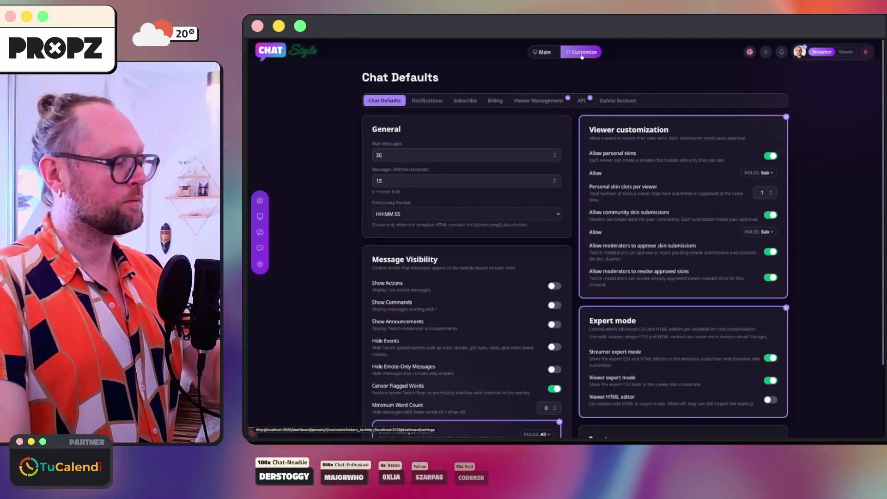
Replace the Expert custom CSS with the brain lamp background-image rule and try saving.
{"action": "left_click", "coordinate": [581, 52]}
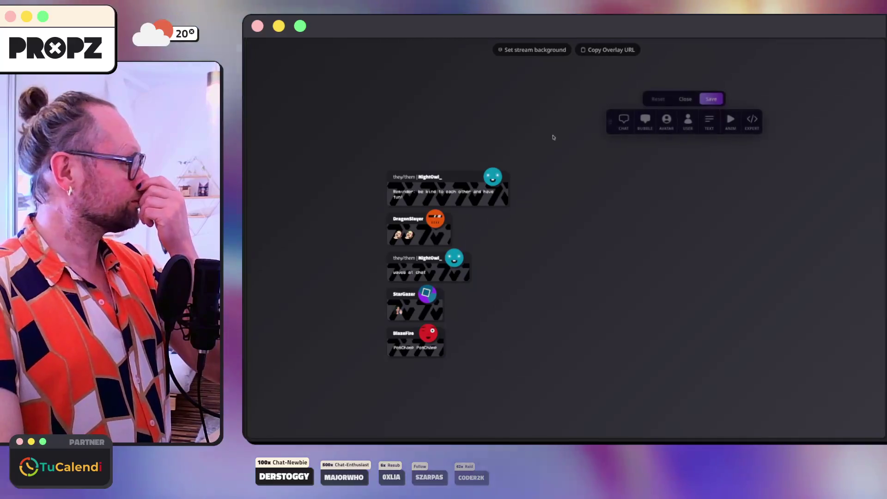
{"action": "left_click", "coordinate": [752, 121]}
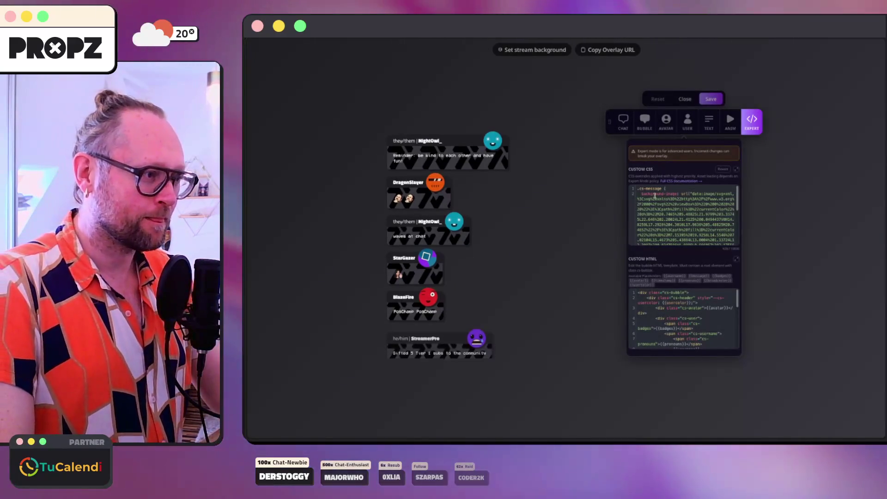
{"action": "scroll", "coordinate": [712, 243], "scroll_direction": "down", "scroll_amount": 5}
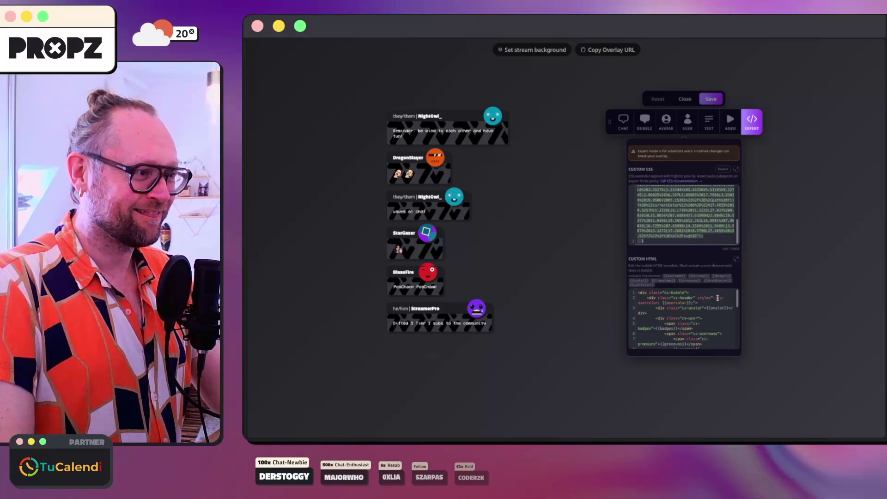
{"action": "key", "text": "ctrl+a"}
{"action": "key", "text": "ctrl+v"}
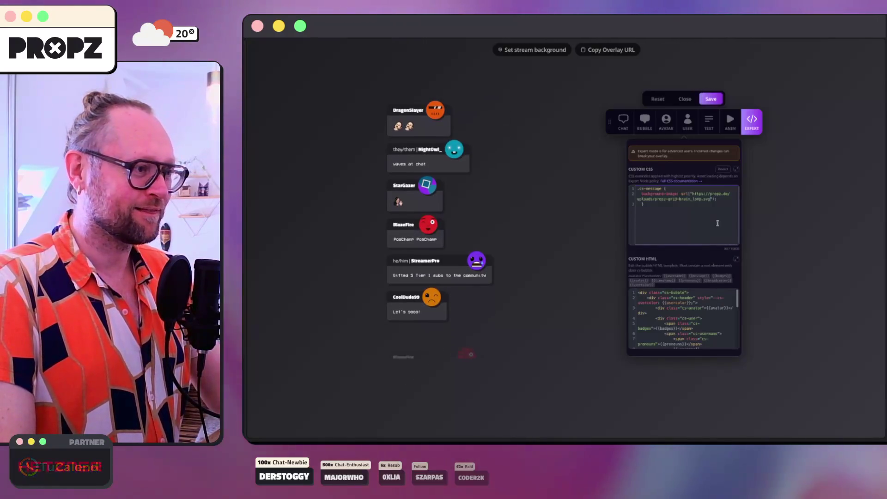
{"action": "left_click", "coordinate": [711, 220]}
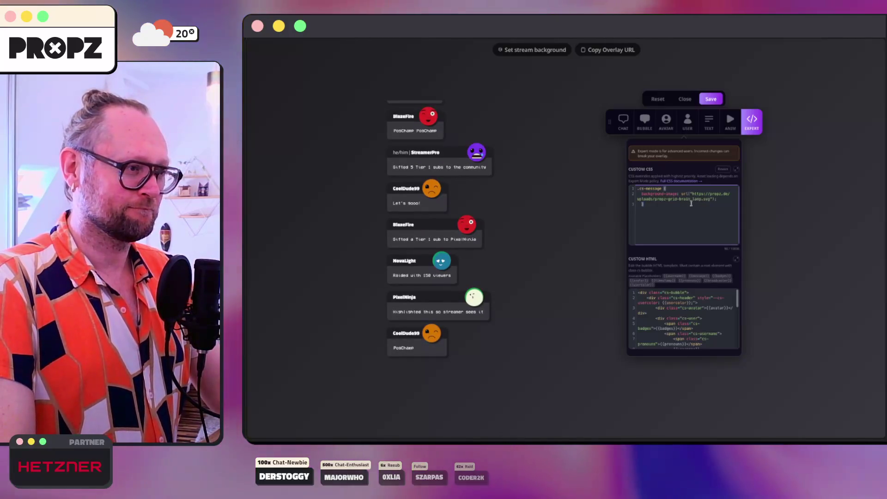
{"action": "left_click", "coordinate": [711, 98]}
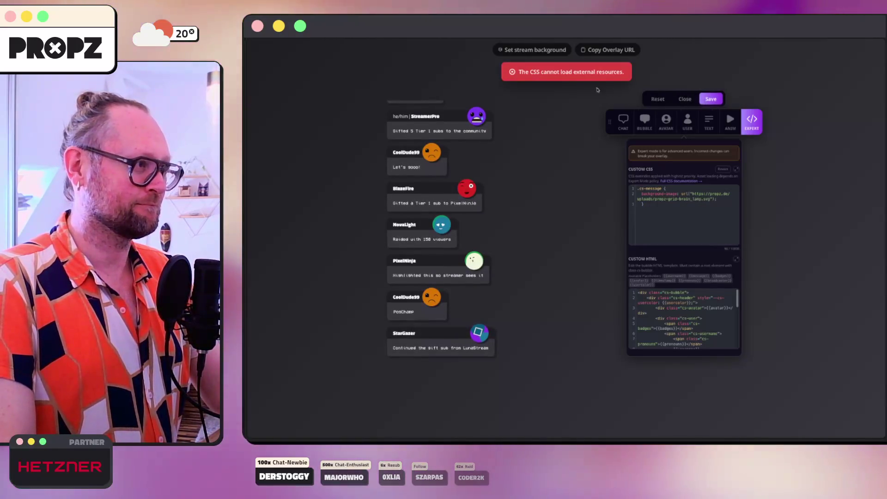
Return to the CSS after the external-resource rejection and start loading imgbb.com.
{"action": "left_click", "coordinate": [659, 205]}
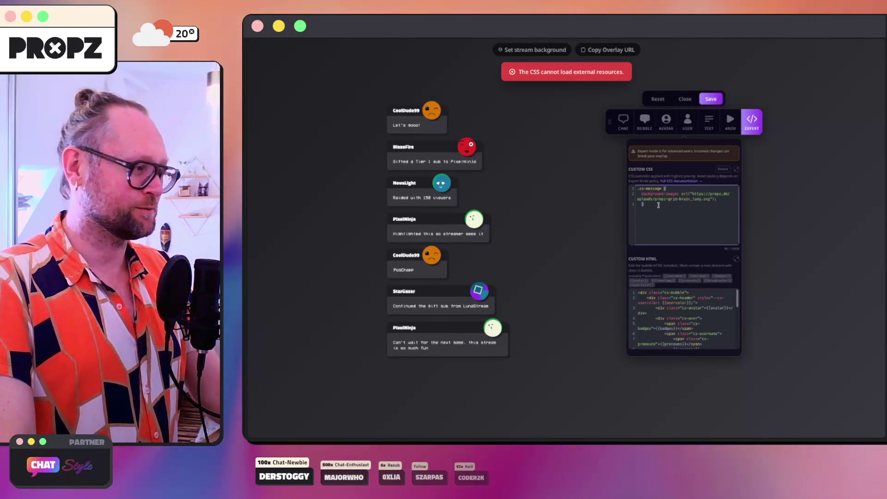
{"action": "mouse_move", "coordinate": [248, 231]}
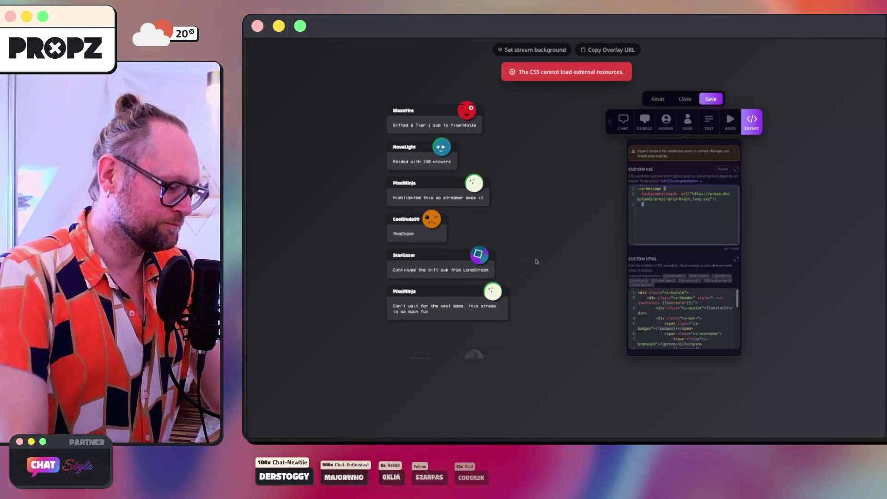
{"action": "key", "text": "super+t"}
{"action": "type", "text": "im"}
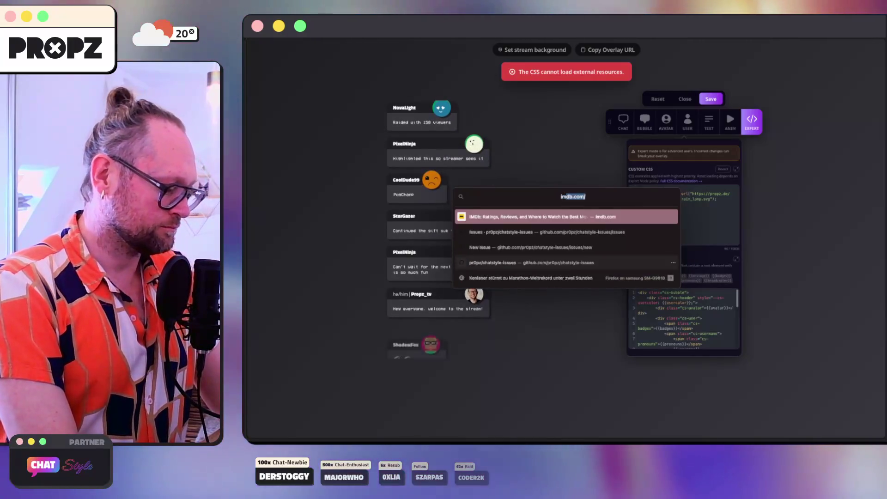
{"action": "type", "text": "gbb.com"}
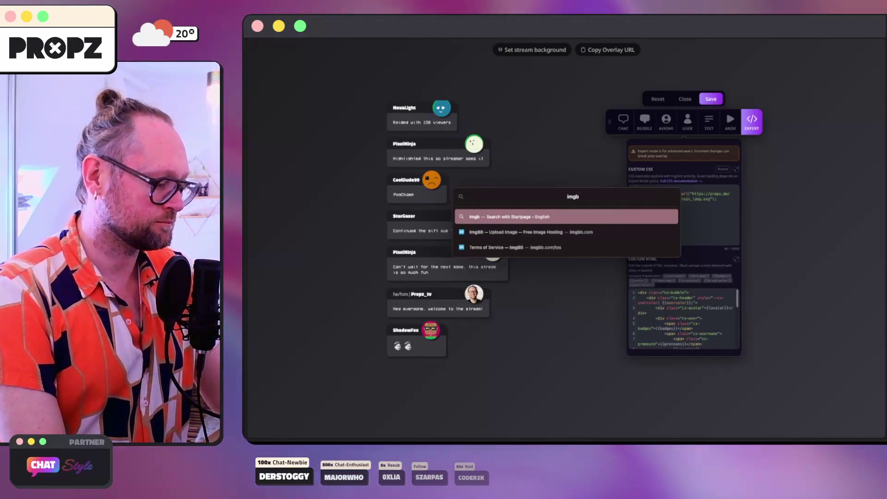
Open imgbb.com and look over its API Access documentation.
{"action": "key", "text": "Return"}
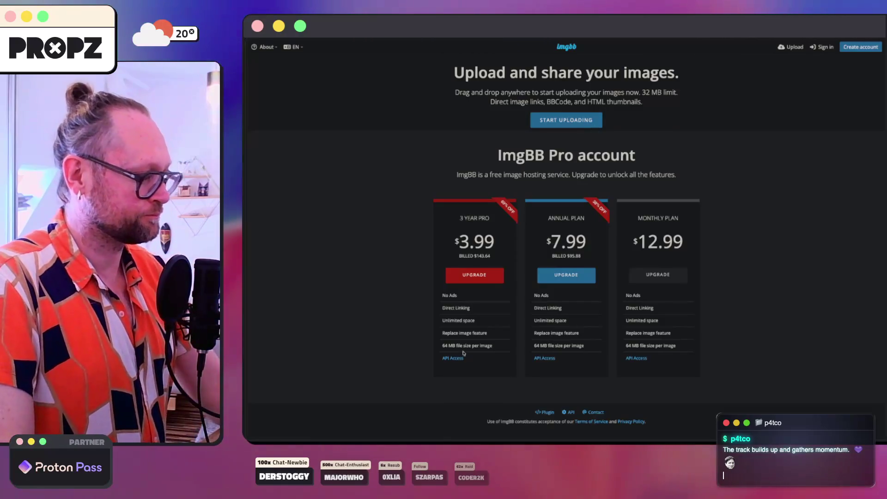
{"action": "left_click", "coordinate": [452, 359]}
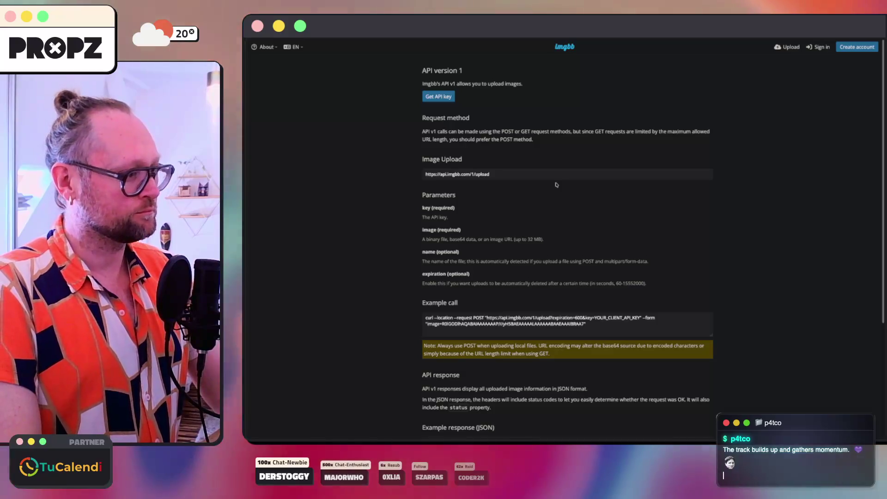
{"action": "key", "text": "super+Left"}
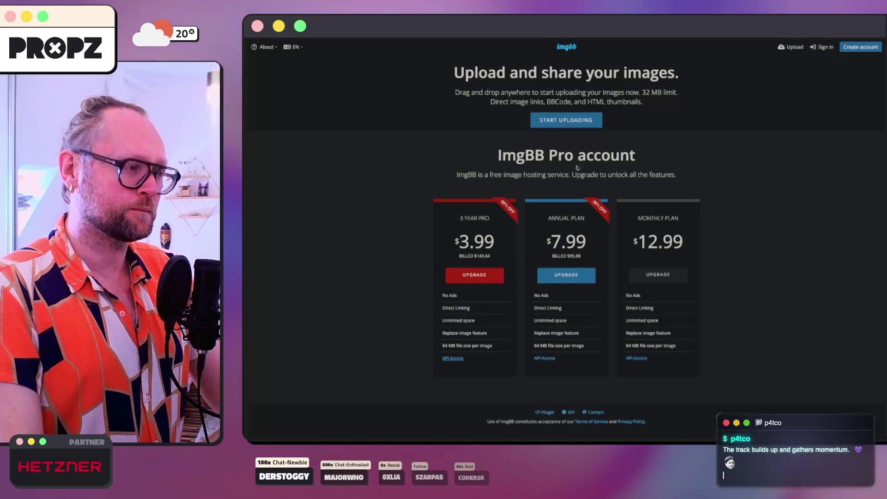
Upload bg.webp from the desktop to ImgBB and select its embed code.
{"action": "left_click", "coordinate": [303, 435]}
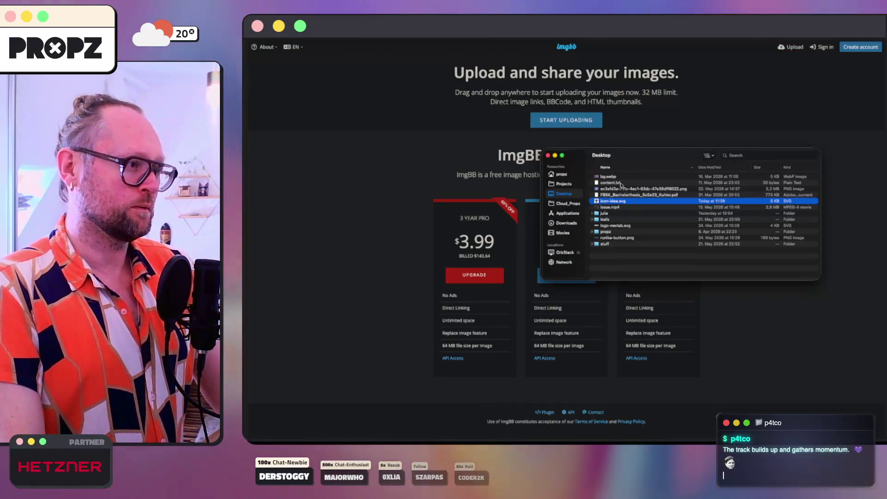
{"action": "left_click_drag", "start_coordinate": [534, 134], "coordinate": [550, 130]}
{"action": "left_click", "coordinate": [492, 142]}
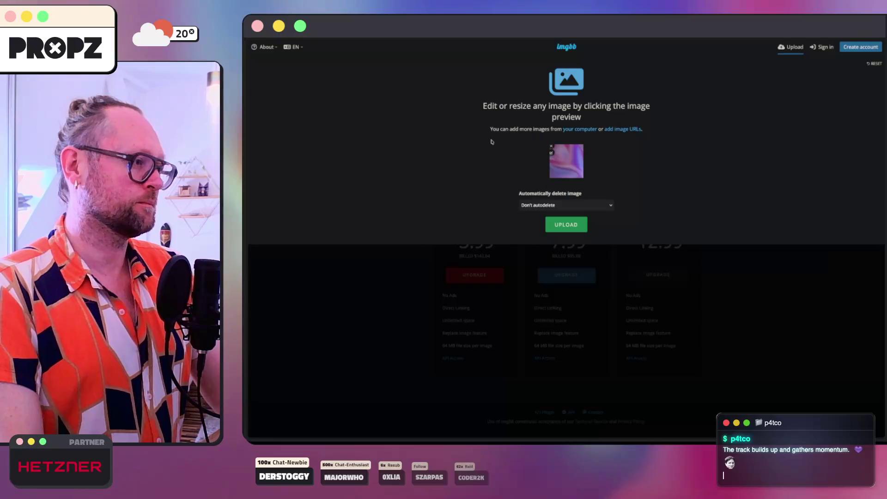
{"action": "left_click", "coordinate": [553, 205]}
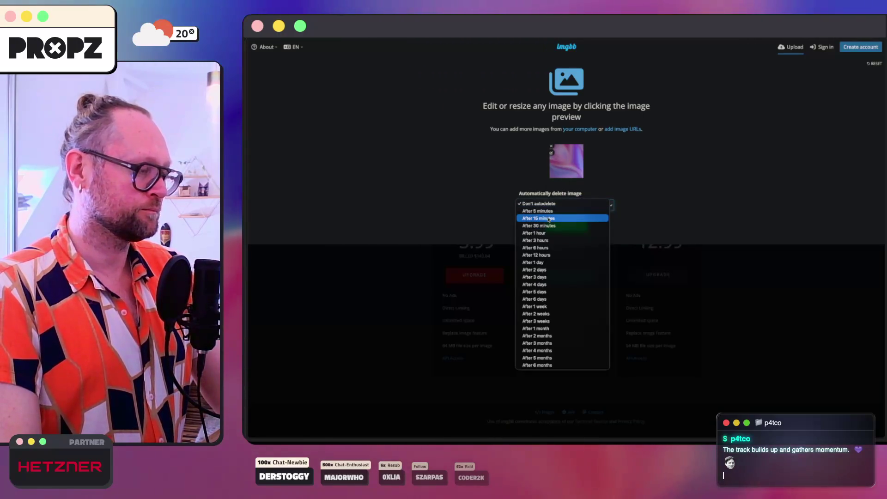
{"action": "left_click", "coordinate": [569, 229]}
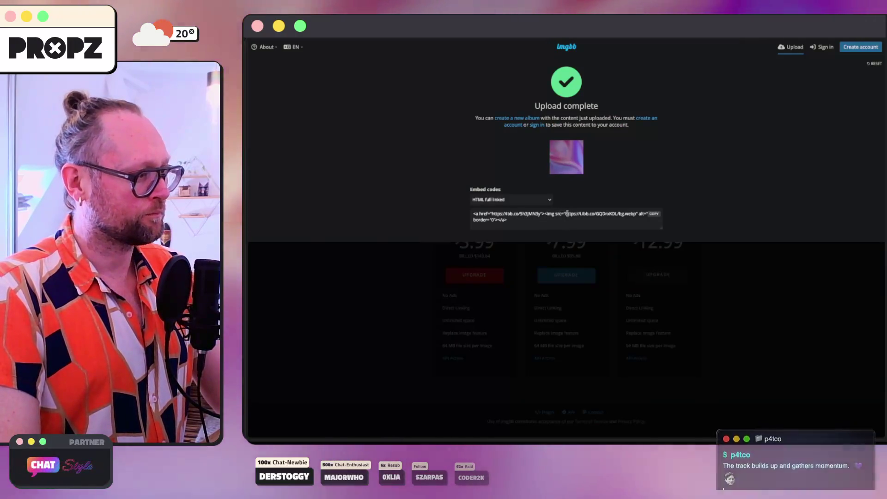
{"action": "left_click", "coordinate": [567, 214]}
{"action": "key", "text": "super+Tab"}
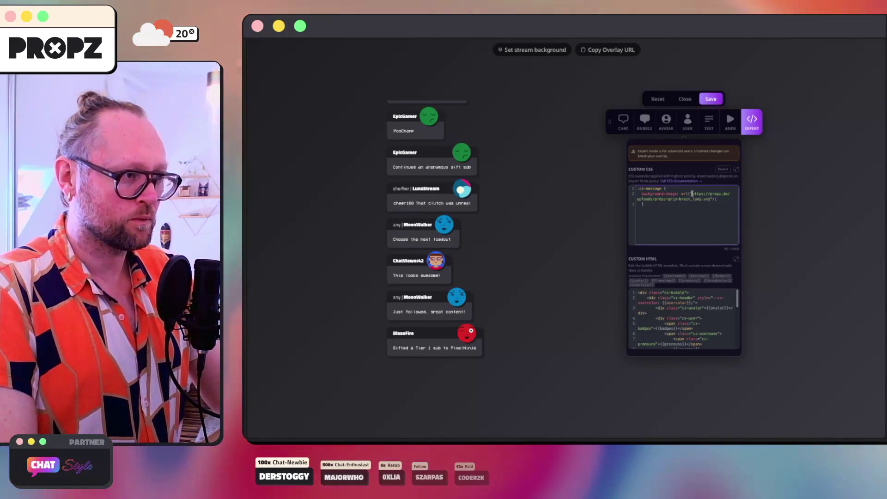
Paste the embed code into the CSS url() and strip it to the bare i.ibb.co link.
{"action": "key", "text": "ctrl+v"}
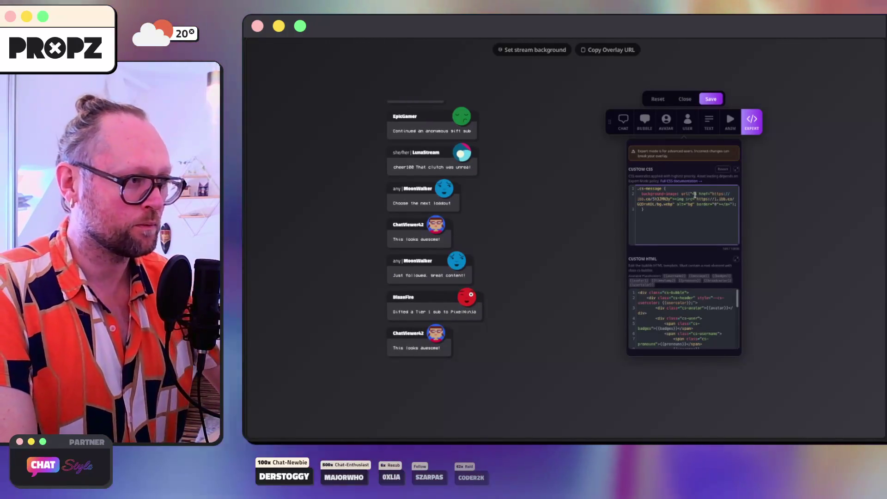
{"action": "left_click_drag", "start_coordinate": [692, 193], "coordinate": [697, 198]}
{"action": "key", "text": "BackSpace"}
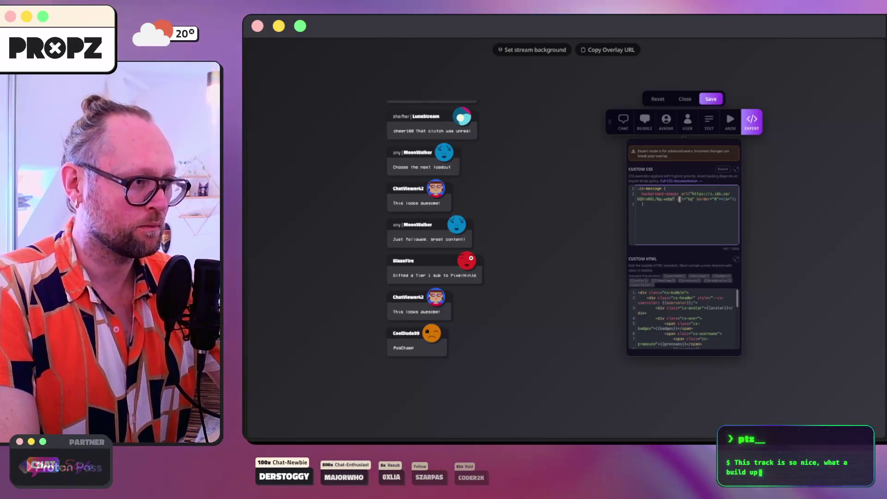
{"action": "left_click_drag", "start_coordinate": [677, 199], "coordinate": [720, 198]}
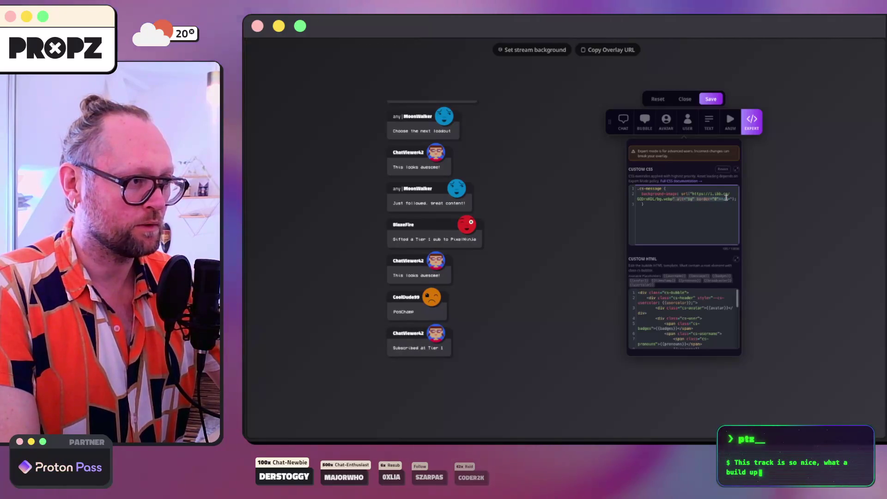
{"action": "key", "text": "BackSpace"}
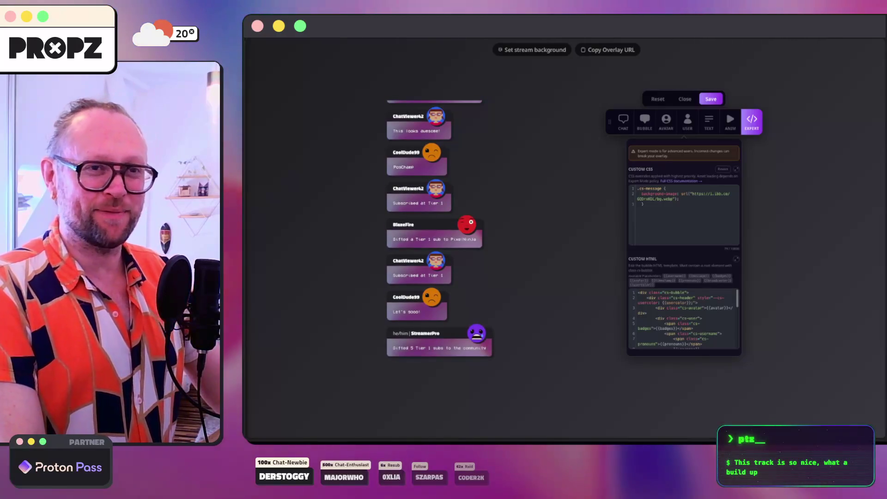
Save the overlay's custom CSS with the i.ibb.co .cs-message background.
{"action": "left_click", "coordinate": [662, 204]}
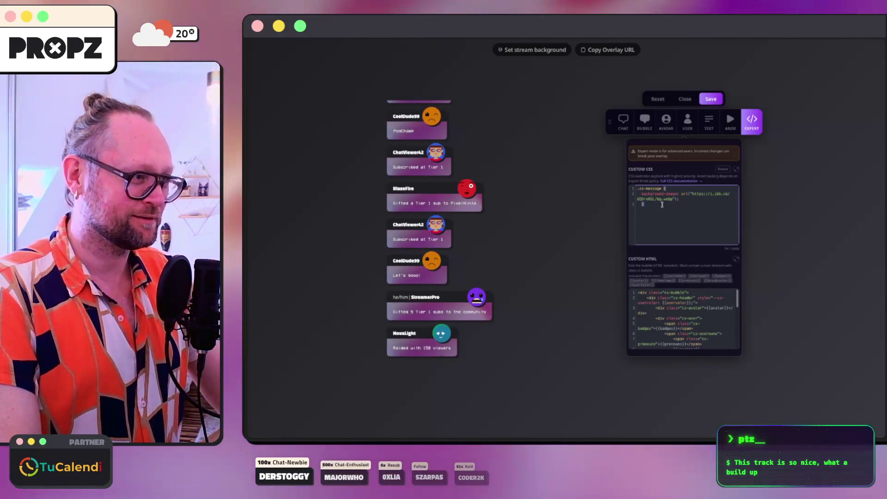
{"action": "key", "text": "ctrl+a"}
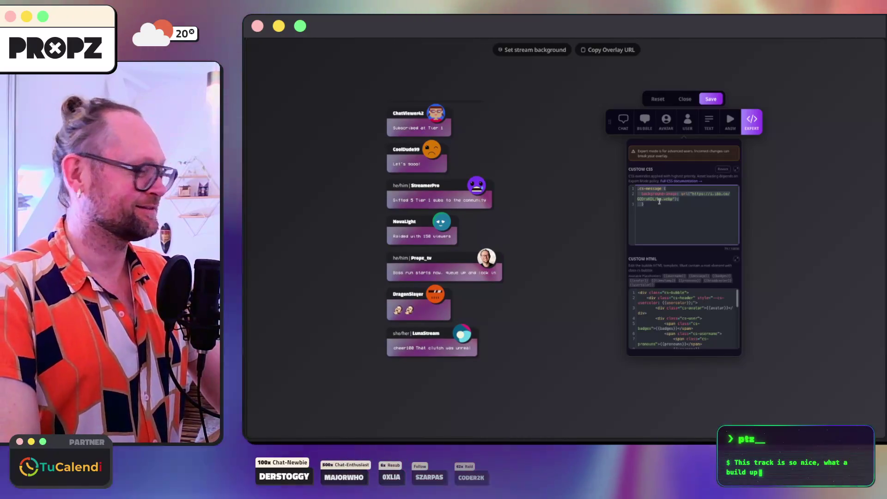
{"action": "left_click", "coordinate": [659, 202]}
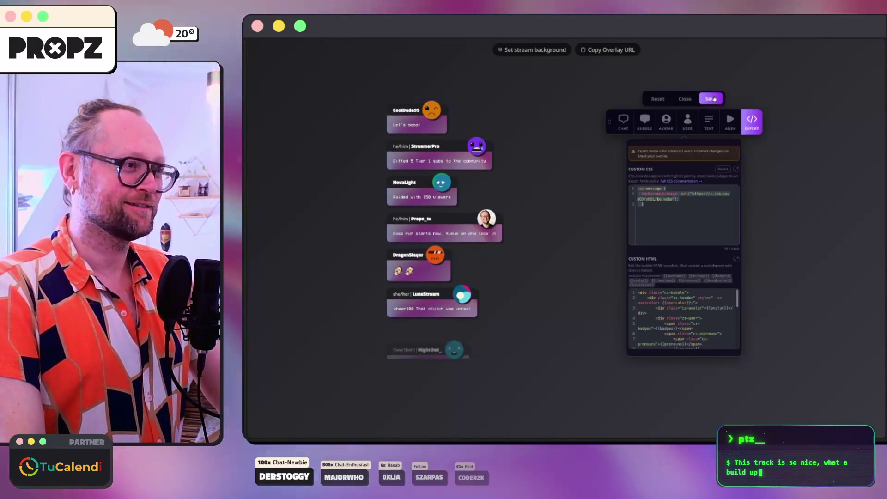
{"action": "left_click", "coordinate": [715, 99]}
{"action": "mouse_move", "coordinate": [476, 248]}
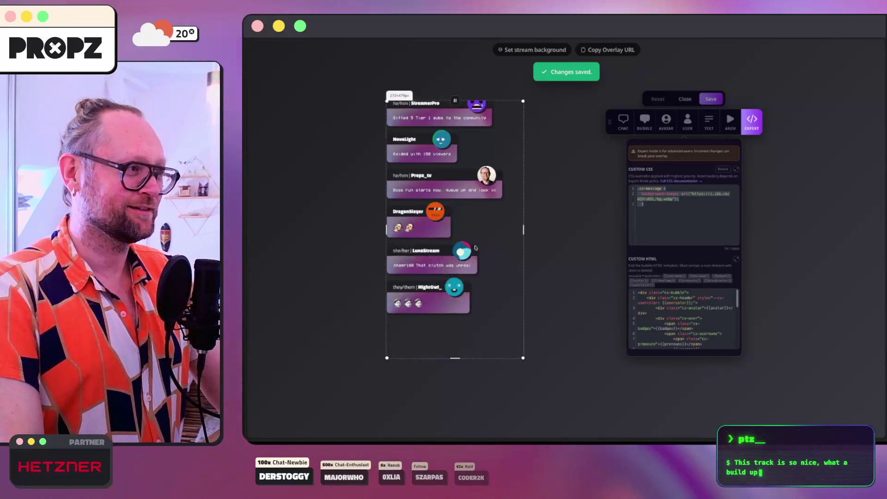
{"action": "left_click", "coordinate": [280, 318]}
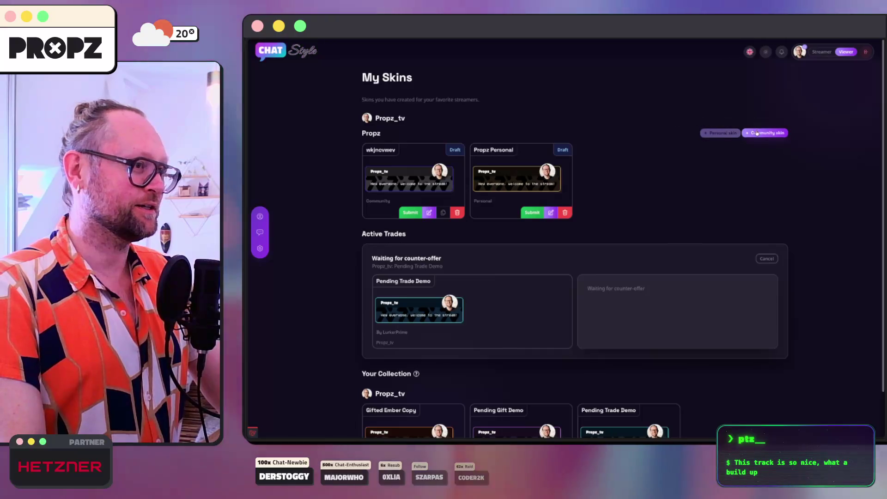
Attempt saving the wkjncvwev skin, discard its changes after the error, and return to Propz.
{"action": "left_click", "coordinate": [429, 212]}
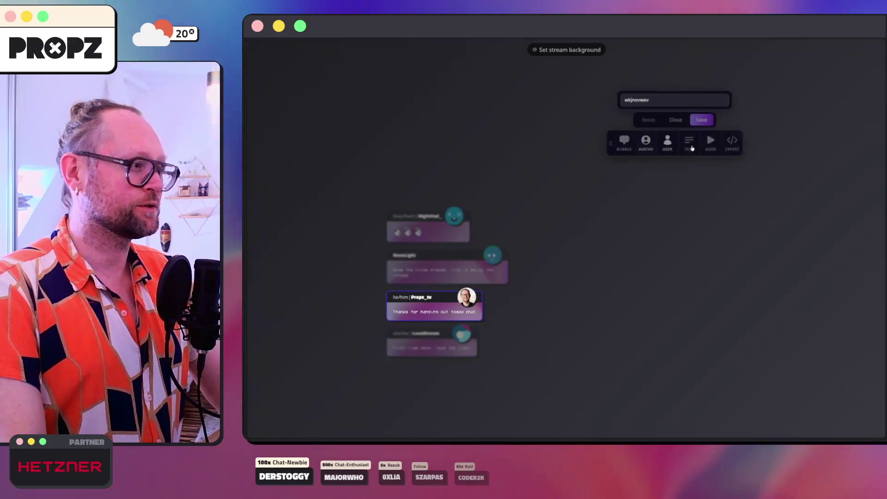
{"action": "left_click", "coordinate": [732, 140]}
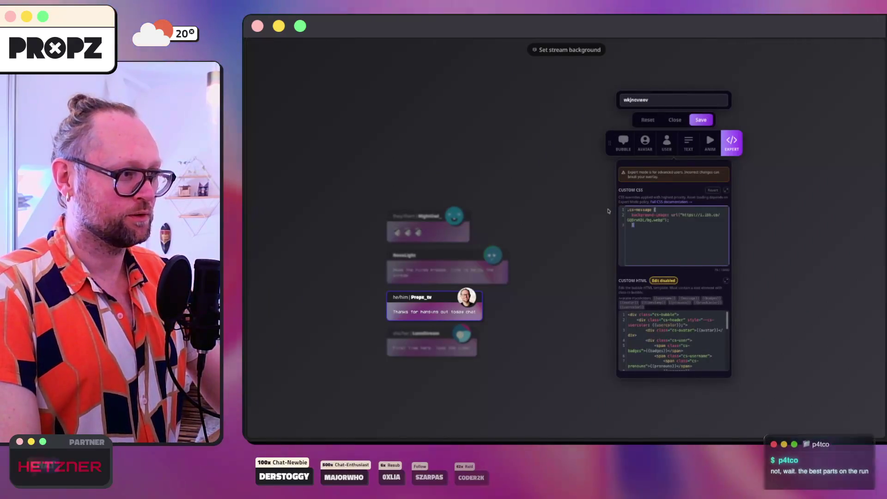
{"action": "left_click", "coordinate": [690, 120]}
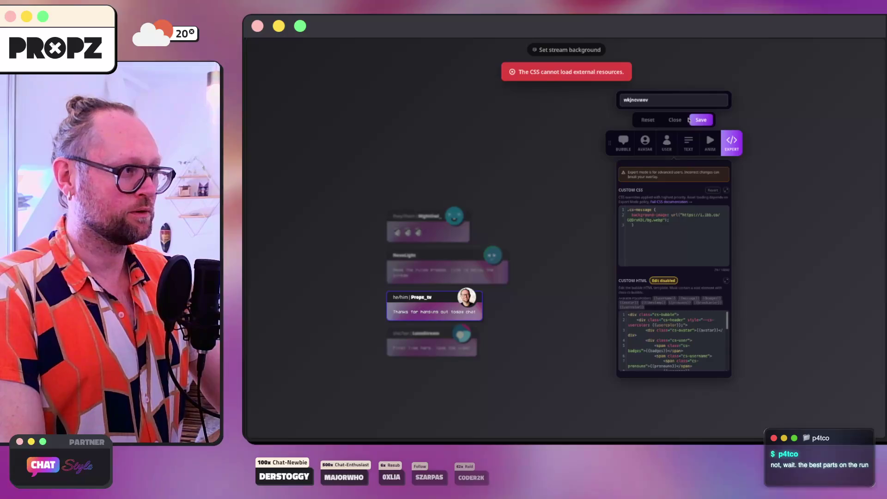
{"action": "left_click", "coordinate": [674, 119]}
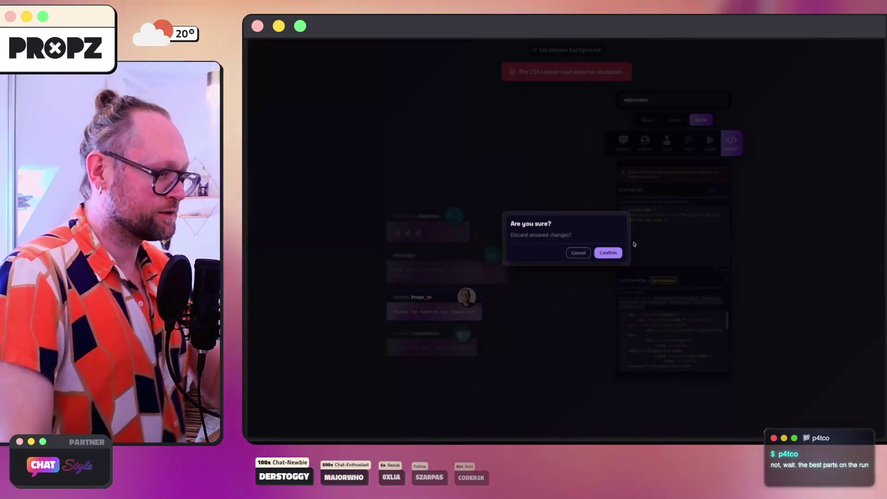
{"action": "left_click", "coordinate": [609, 252]}
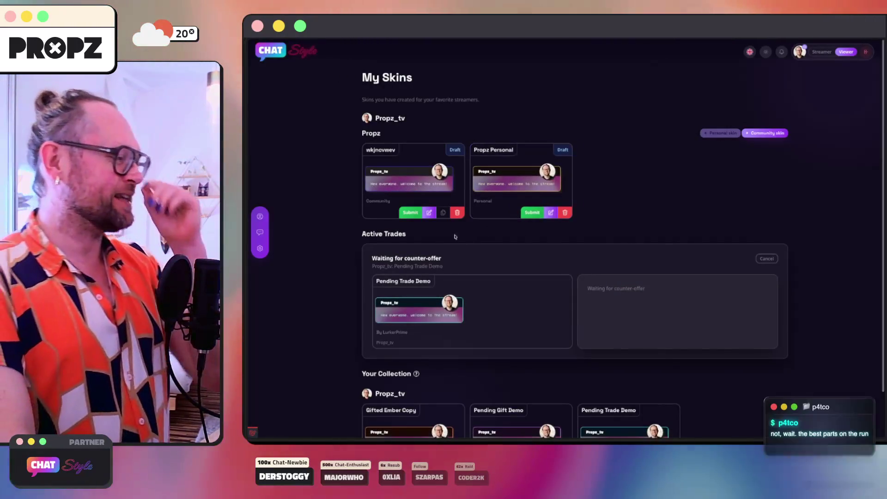
{"action": "mouse_move", "coordinate": [250, 319]}
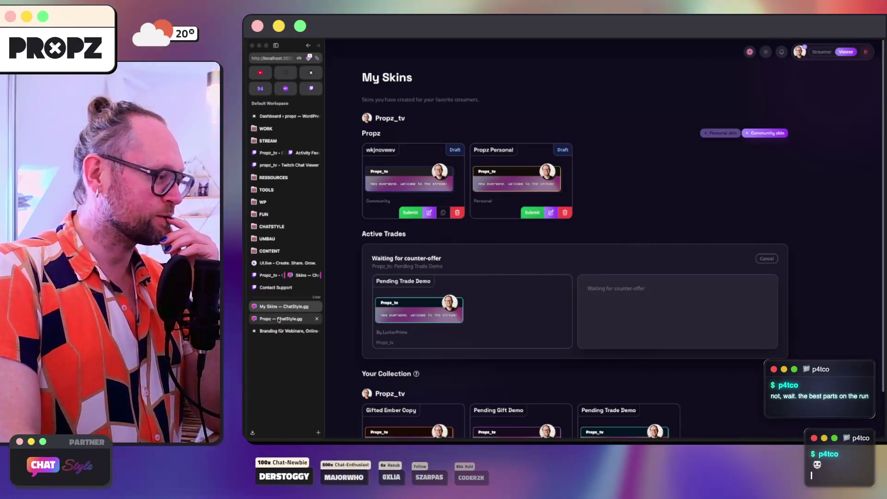
{"action": "left_click", "coordinate": [279, 319]}
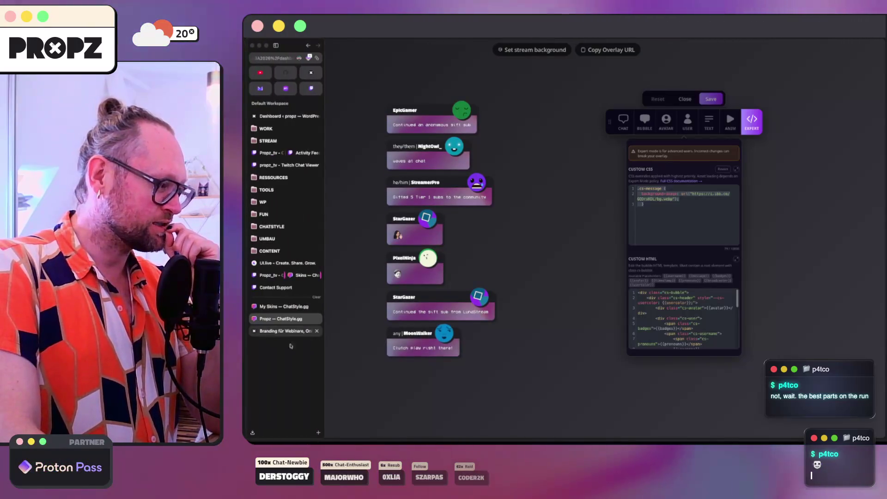
{"action": "key", "text": "super+Tab"}
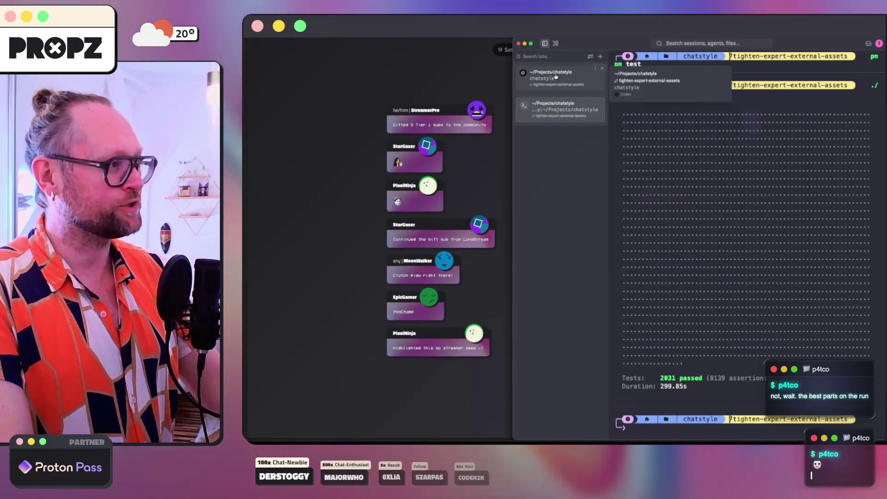
Read the codex chatstyle session's CSS import fix summary, then reopen My Skins.
{"action": "left_click", "coordinate": [554, 77]}
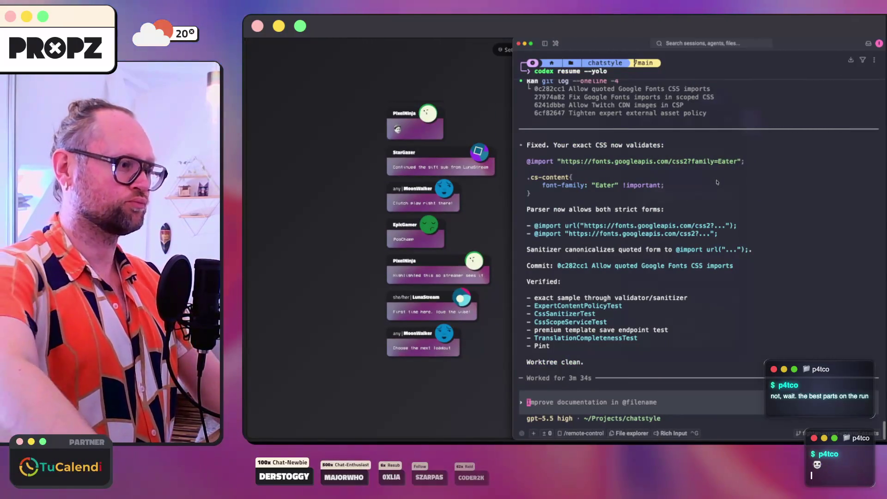
{"action": "scroll", "coordinate": [717, 182], "scroll_direction": "up", "scroll_amount": 15}
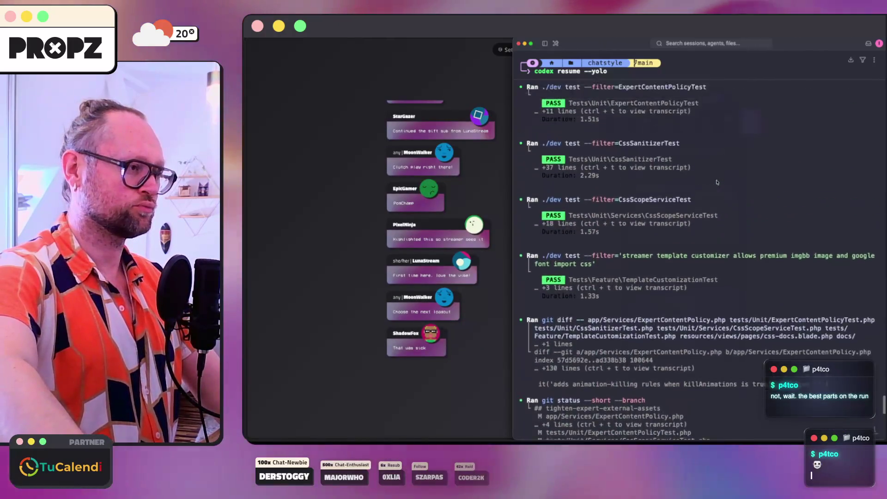
{"action": "scroll", "coordinate": [717, 182], "scroll_direction": "up", "scroll_amount": 10}
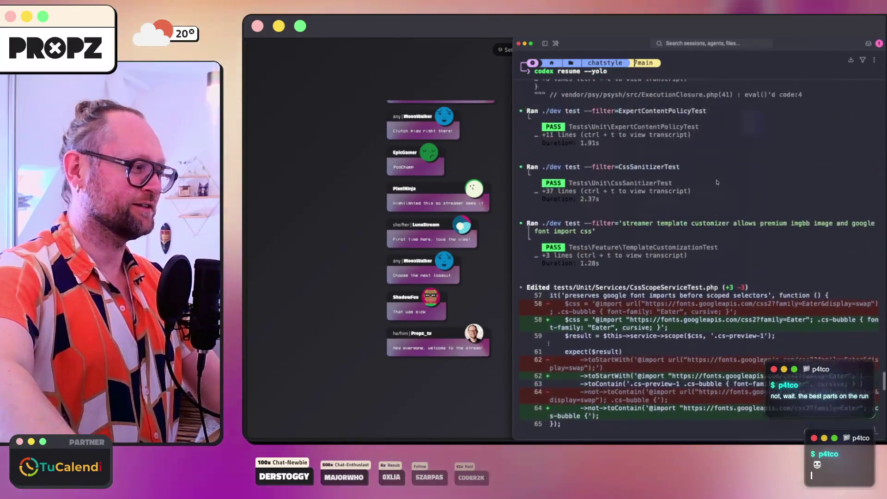
{"action": "scroll", "coordinate": [717, 182], "scroll_direction": "down", "scroll_amount": 20}
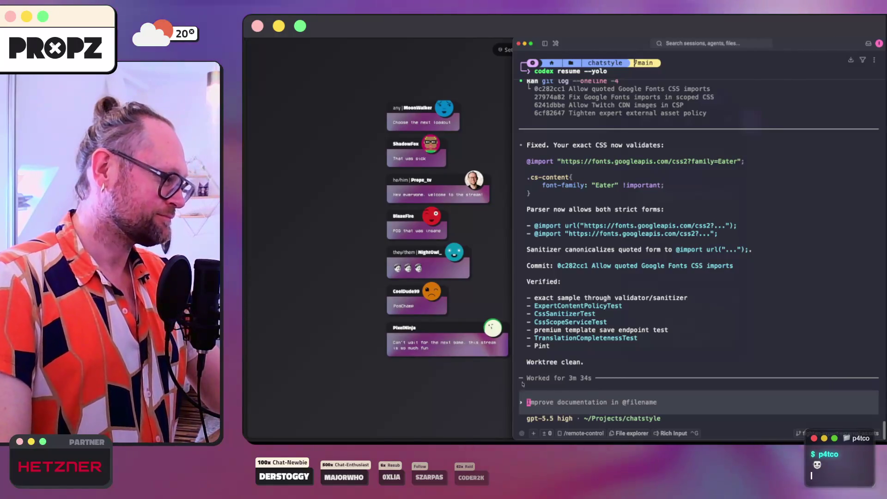
{"action": "key", "text": "super+Tab"}
{"action": "left_click", "coordinate": [280, 309]}
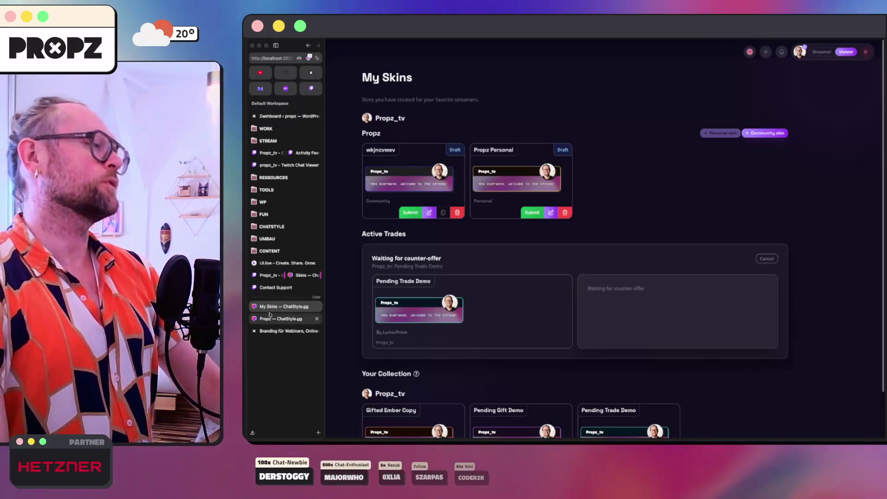
Close the Branding für Webinare tab and get back to the Propz overlay editor.
{"action": "left_click", "coordinate": [277, 330]}
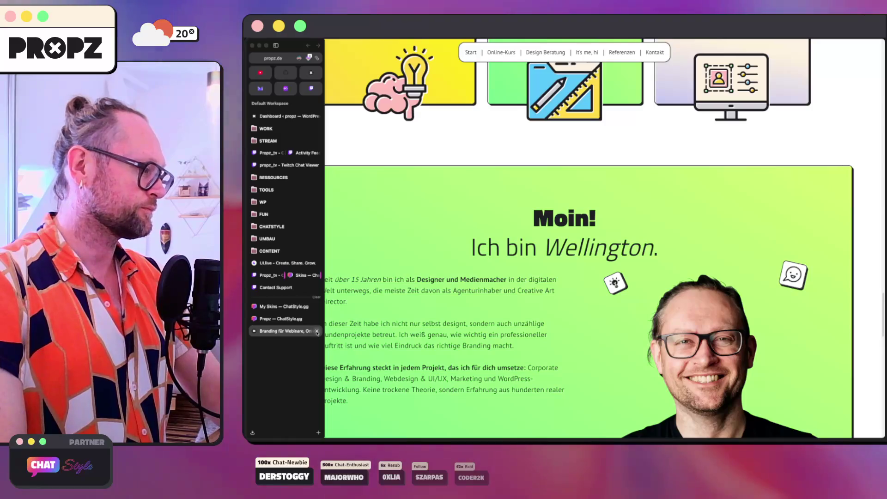
{"action": "left_click", "coordinate": [317, 331]}
{"action": "left_click", "coordinate": [282, 319]}
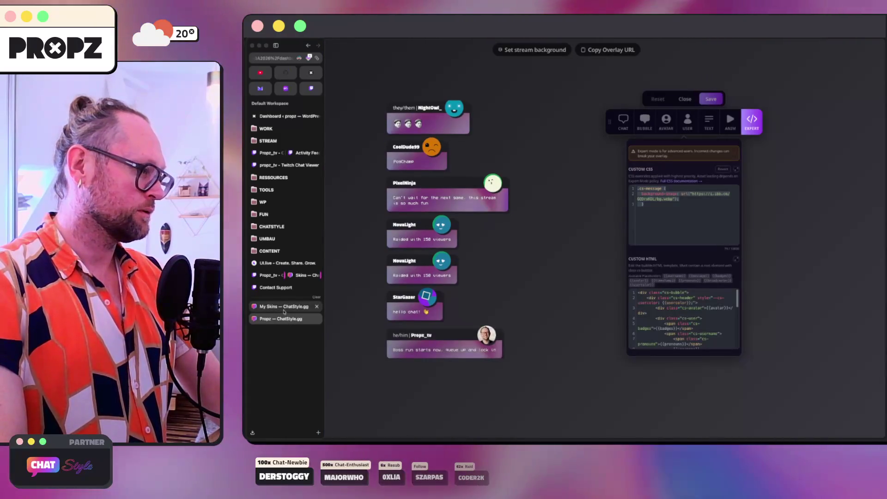
{"action": "left_click", "coordinate": [284, 308]}
{"action": "left_click", "coordinate": [280, 319]}
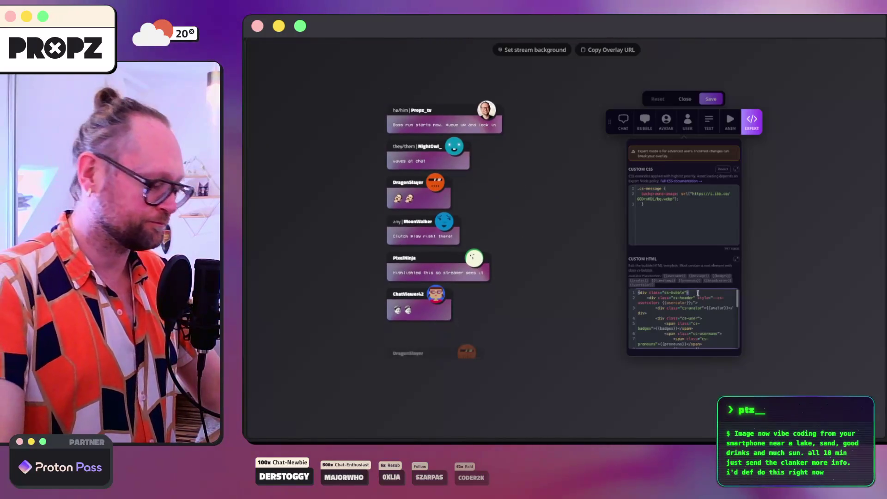
Add an <img> tag to the Custom HTML with the i.ibb.co URL as its src.
{"action": "type", "text": "<img src=\"\""}
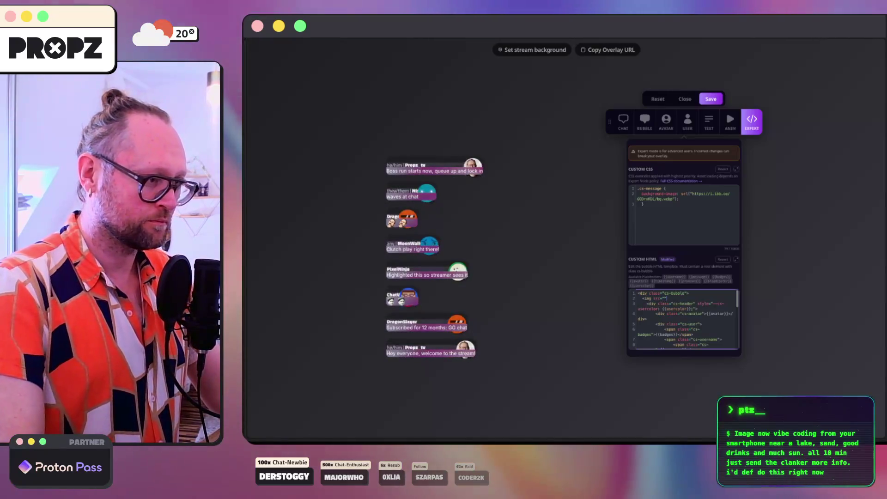
{"action": "type", "text": ">"}
{"action": "left_click", "coordinate": [695, 199]}
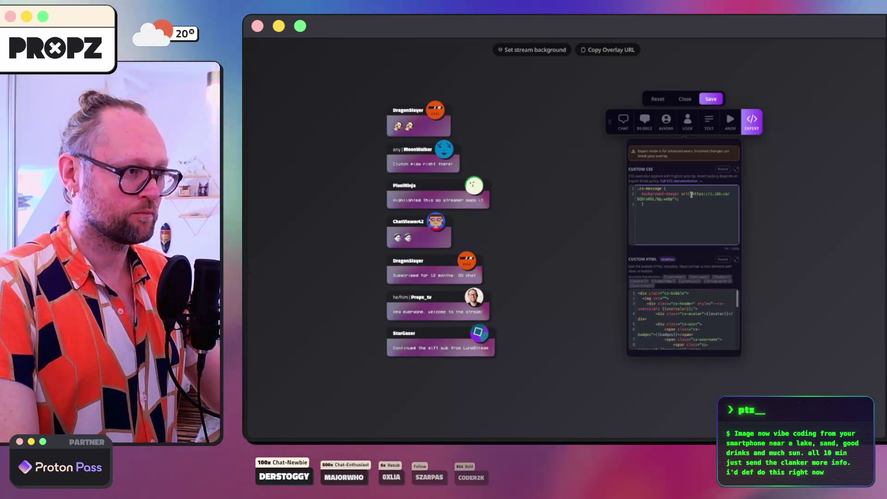
{"action": "type", "text": "\""}
{"action": "left_click", "coordinate": [697, 201]}
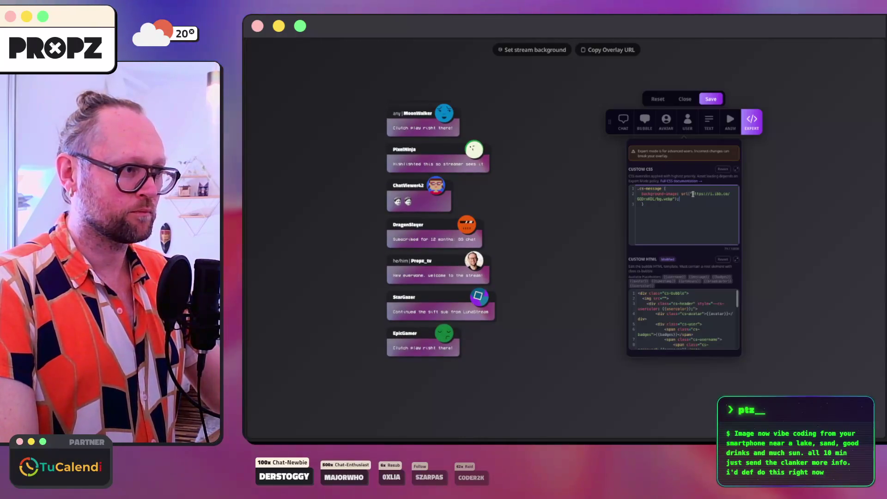
{"action": "key", "text": "ctrl+c"}
{"action": "left_click", "coordinate": [662, 299]}
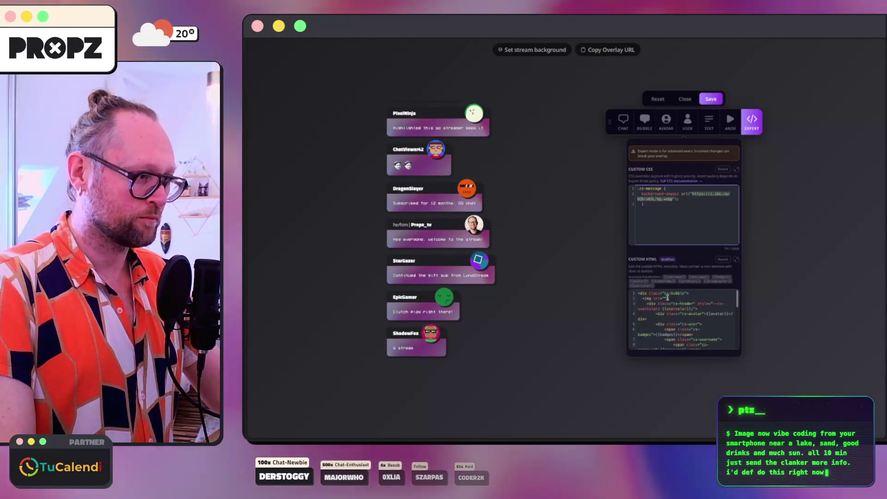
{"action": "key", "text": "ctrl+v"}
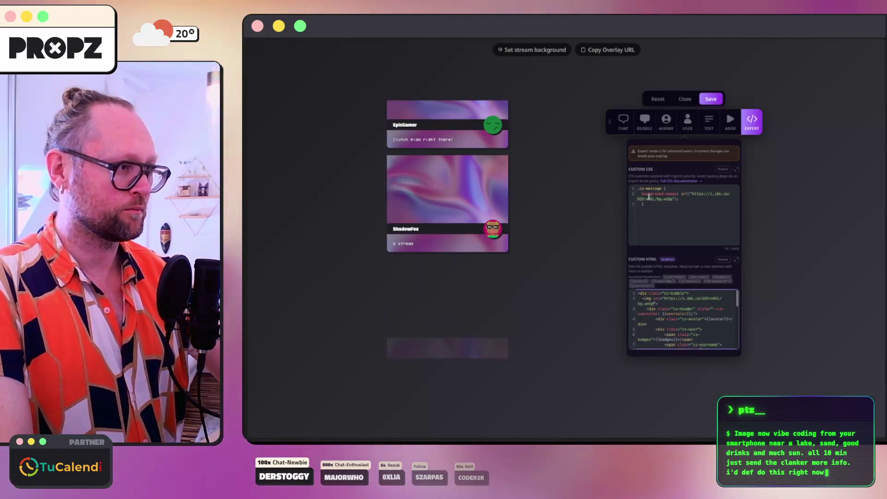
Empty the Custom CSS and save the skin.
{"action": "left_click", "coordinate": [637, 194]}
{"action": "key", "text": "ctrl+a"}
{"action": "key", "text": "BackSpace"}
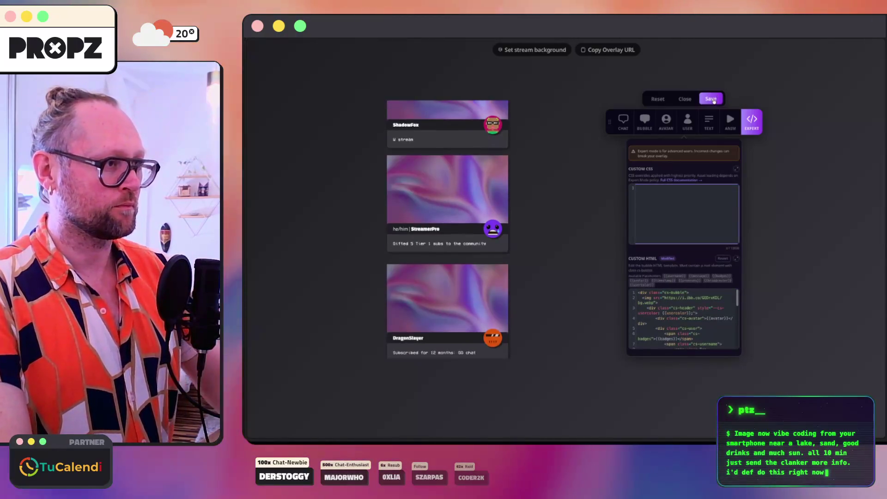
{"action": "key", "text": "ctrl+s"}
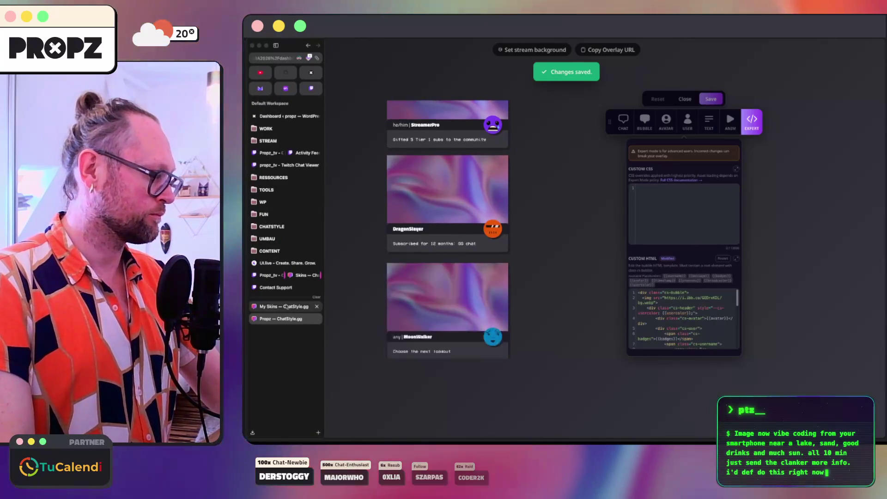
Check both My Skins entries in the editor's Expert view for the gradient backdrop.
{"action": "left_click", "coordinate": [277, 307]}
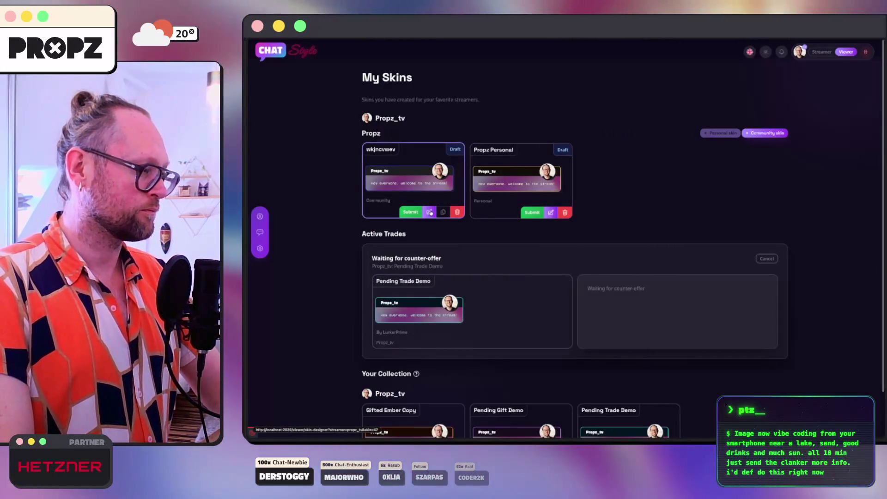
{"action": "left_click", "coordinate": [434, 212]}
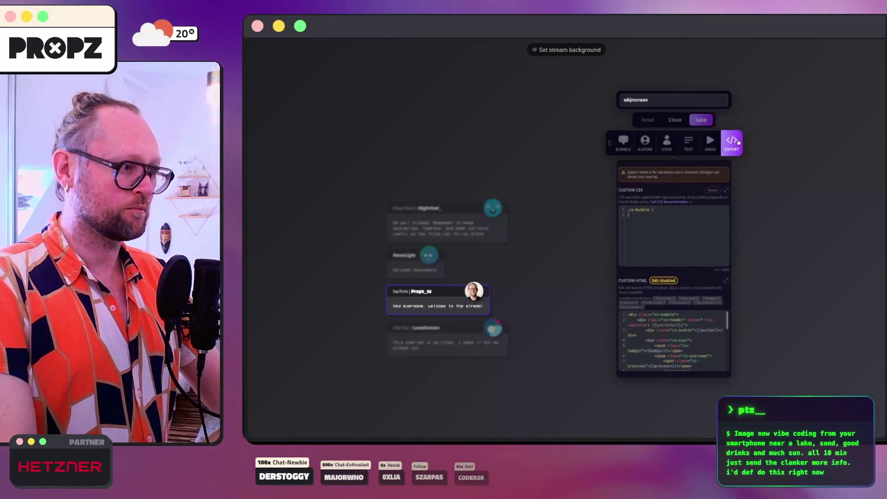
{"action": "left_click", "coordinate": [674, 122]}
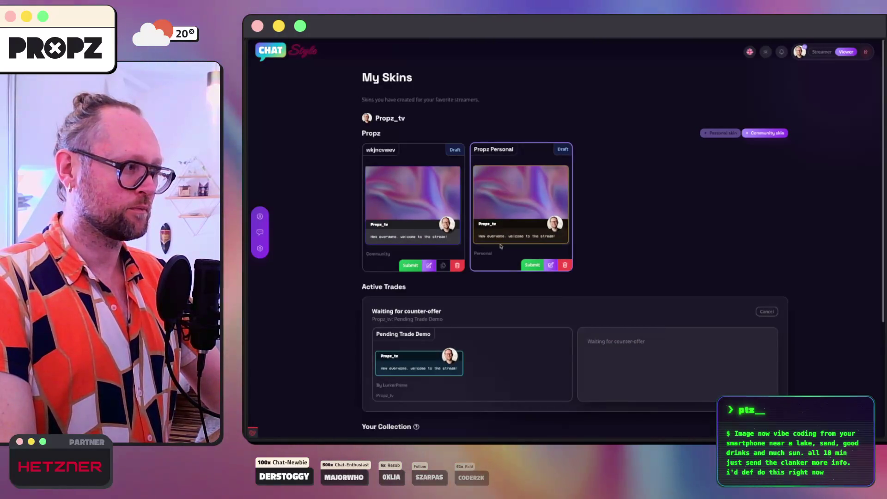
{"action": "left_click", "coordinate": [430, 266]}
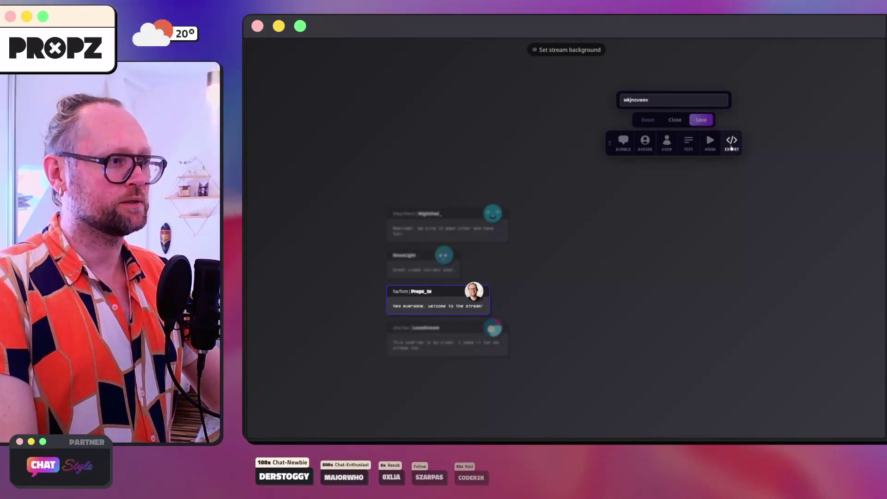
{"action": "left_click", "coordinate": [732, 147]}
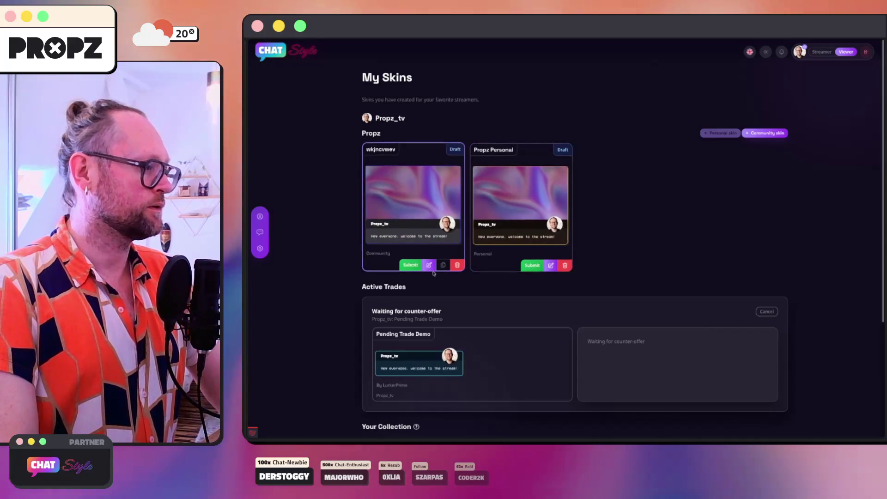
{"action": "left_click", "coordinate": [430, 266]}
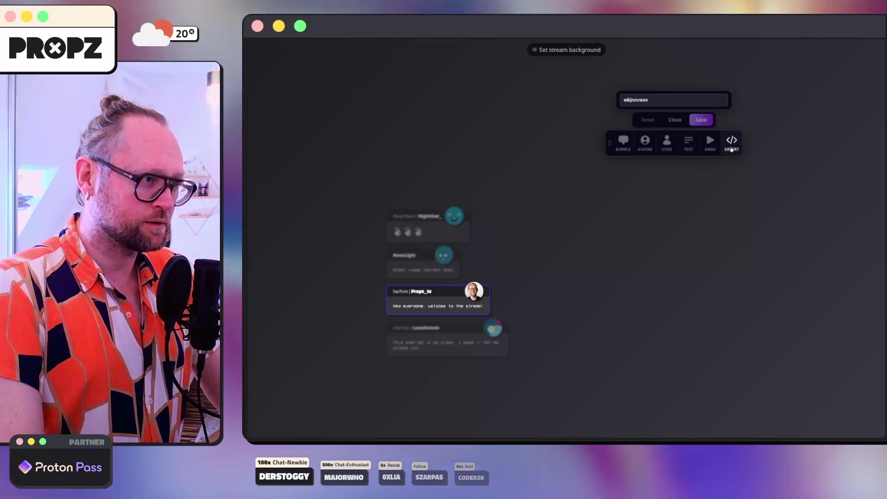
{"action": "left_click", "coordinate": [730, 147]}
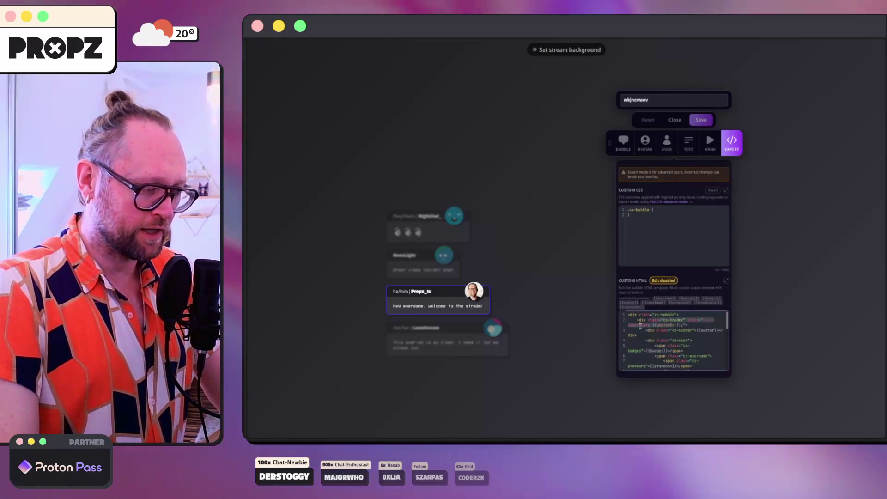
Close the overlay customizer to reach Chat Defaults and toggle the Main preset list.
{"action": "key", "text": "super+s"}
{"action": "left_click", "coordinate": [271, 318]}
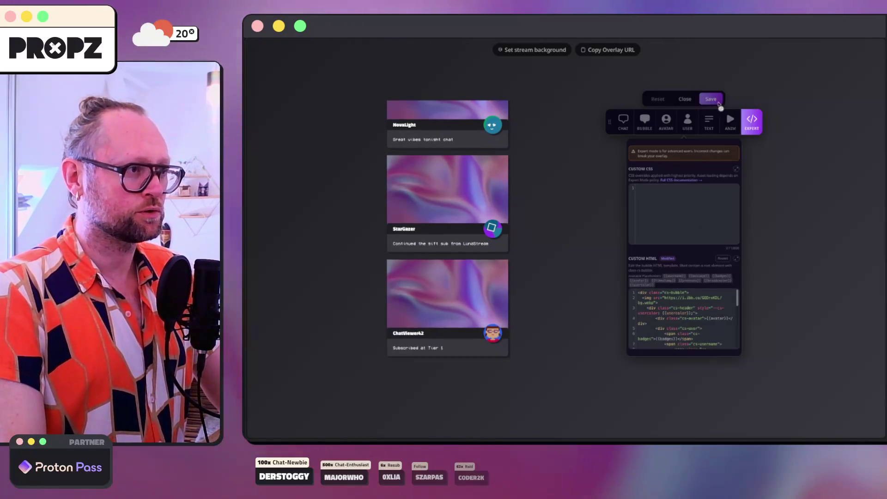
{"action": "left_click", "coordinate": [687, 100]}
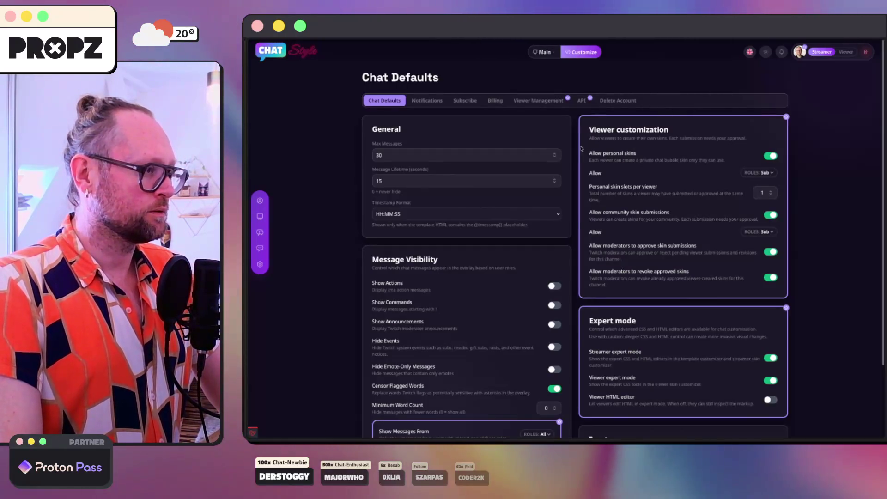
{"action": "left_click", "coordinate": [548, 53]}
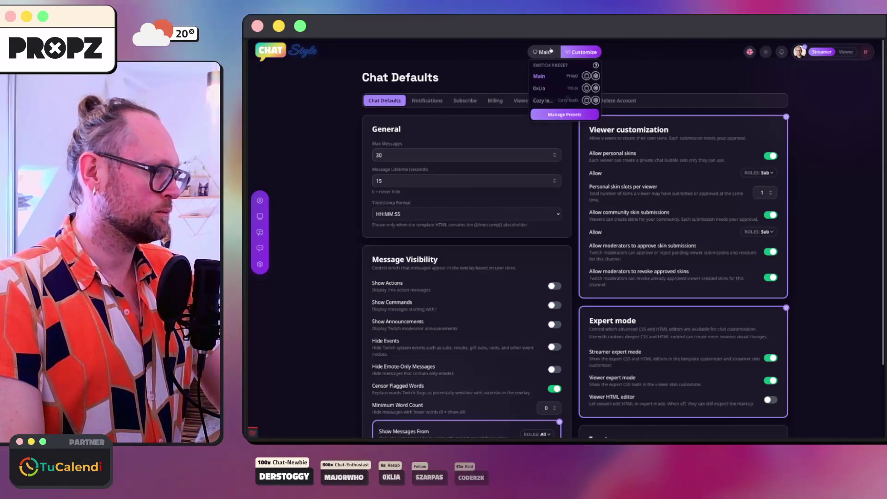
{"action": "left_click", "coordinate": [590, 52]}
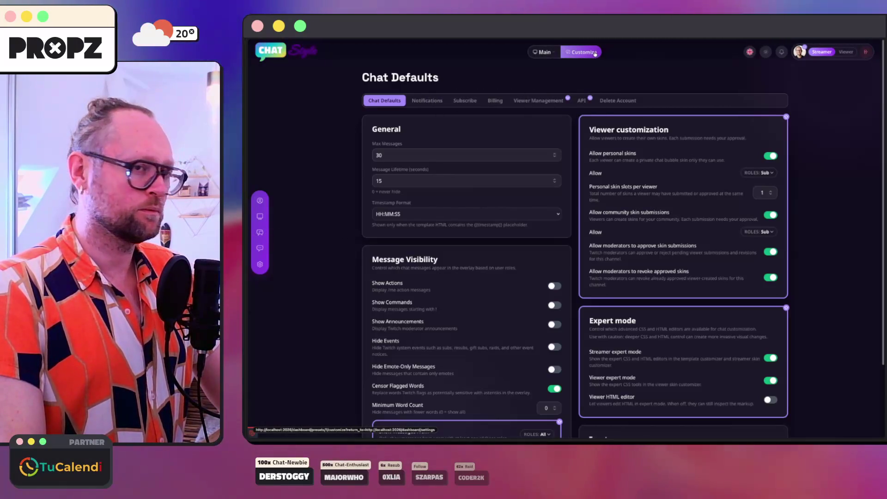
Reopen the Expert CSS/HTML editors for the overlay and the wkjncvwev draft skin.
{"action": "left_click", "coordinate": [586, 53]}
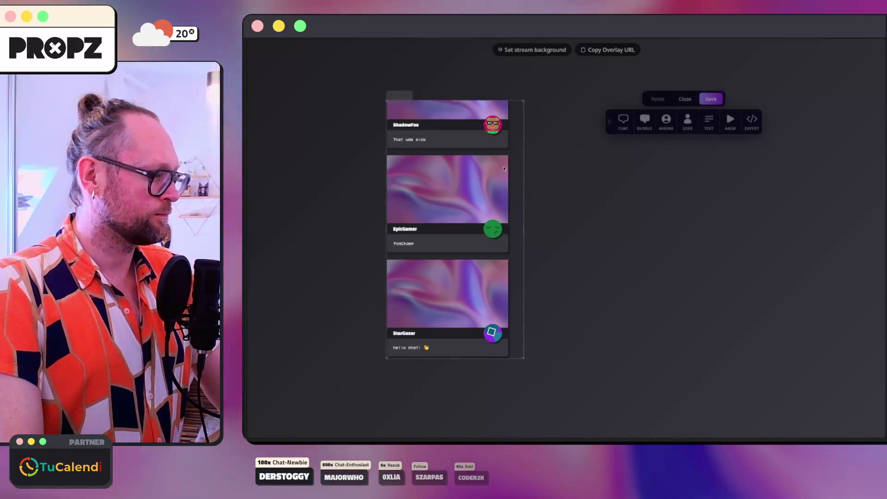
{"action": "left_click", "coordinate": [752, 121]}
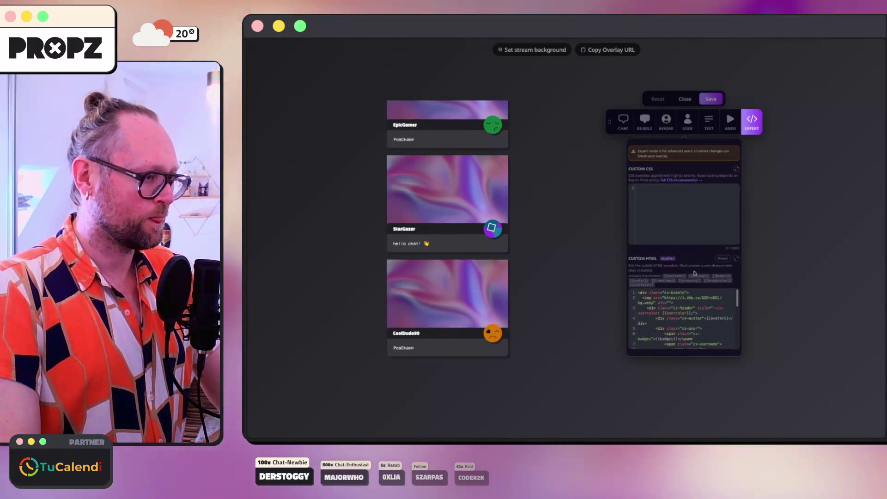
{"action": "mouse_move", "coordinate": [249, 305]}
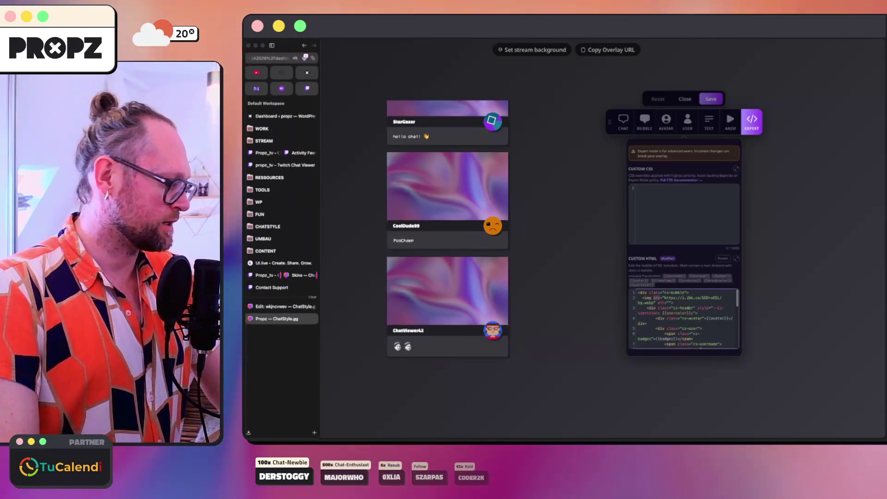
{"action": "left_click", "coordinate": [279, 306]}
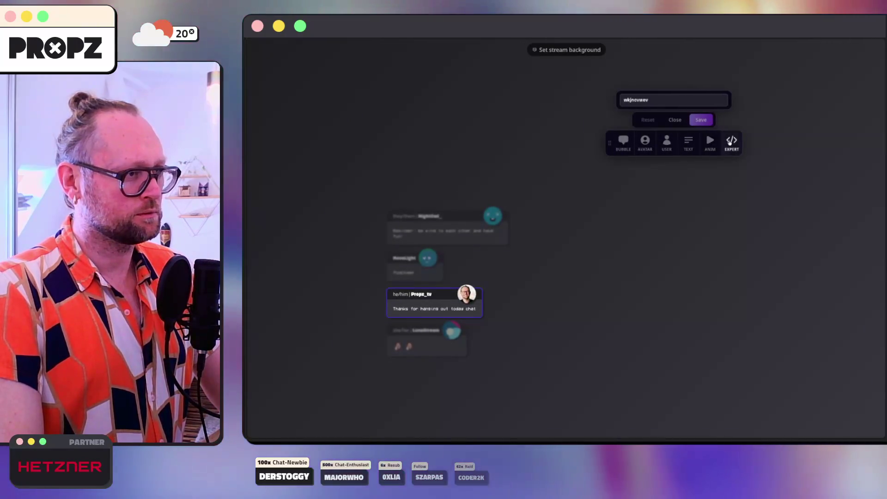
{"action": "left_click", "coordinate": [731, 142]}
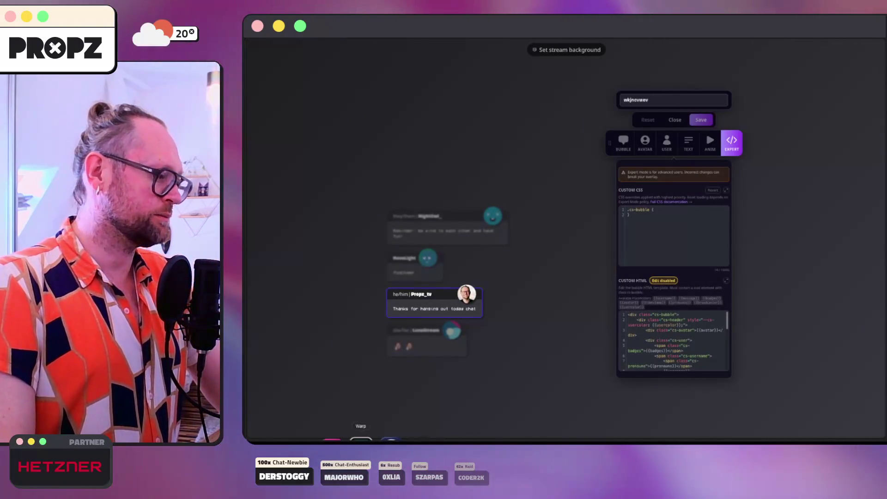
{"action": "left_click", "coordinate": [366, 439]}
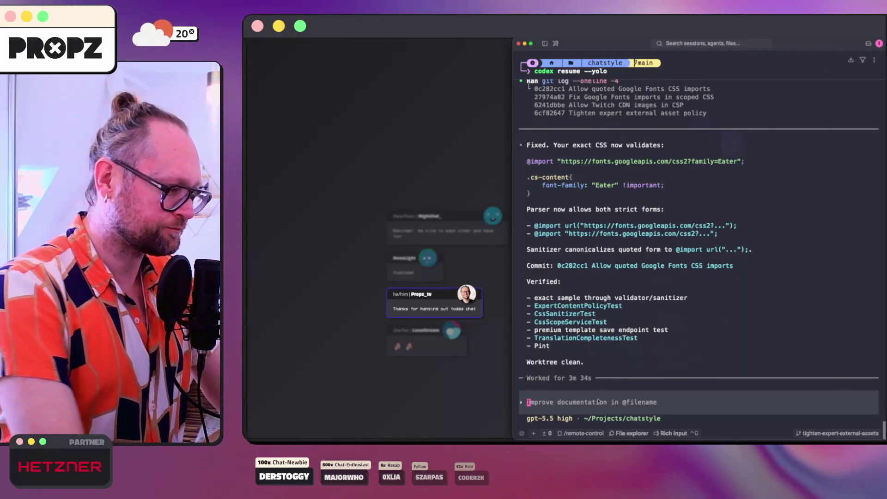
Run /compact in Codex and check the font-family rule in its Google Fonts fix reply.
{"action": "type", "text": "/compact"}
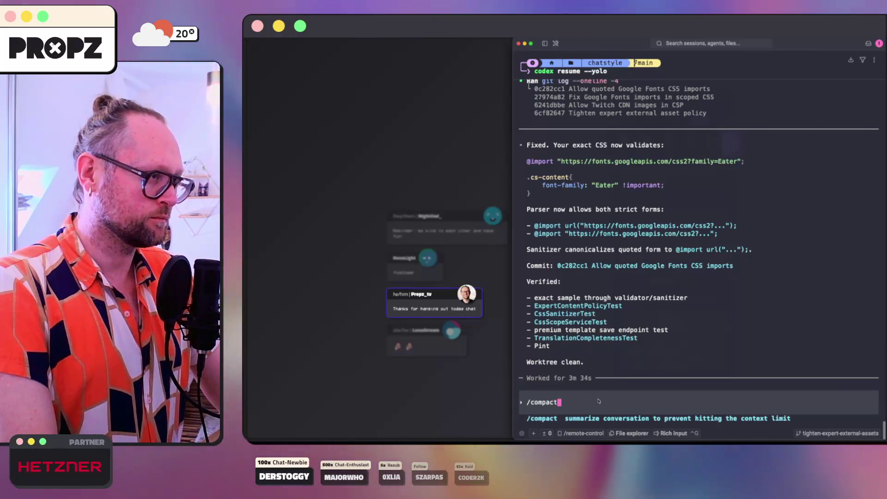
{"action": "key", "text": "Return"}
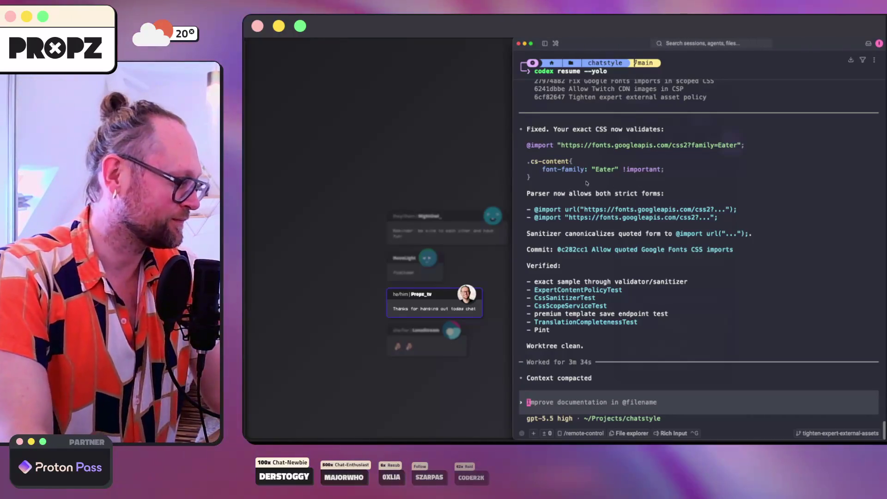
{"action": "left_click_drag", "start_coordinate": [586, 183], "coordinate": [574, 174]}
{"action": "left_click", "coordinate": [531, 160]}
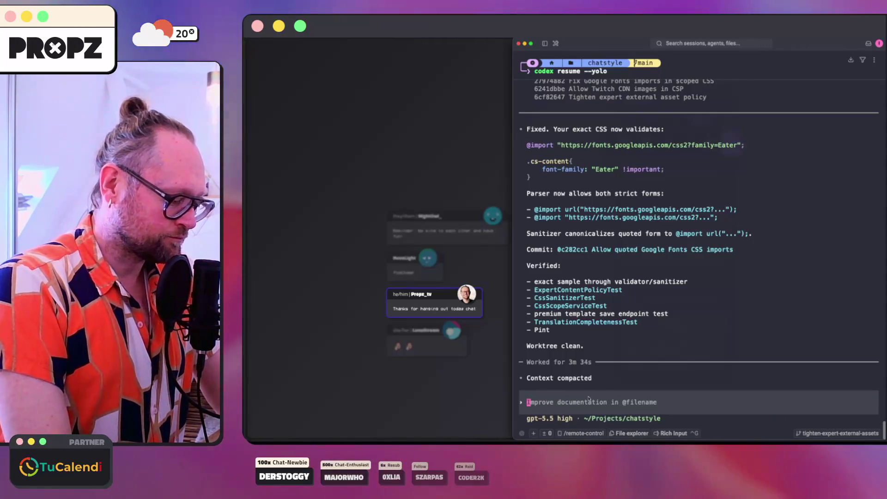
Bring the ChatStyle skin editor with its Expert CSS panel in front of the Codex terminal.
{"action": "key", "text": "super+k"}
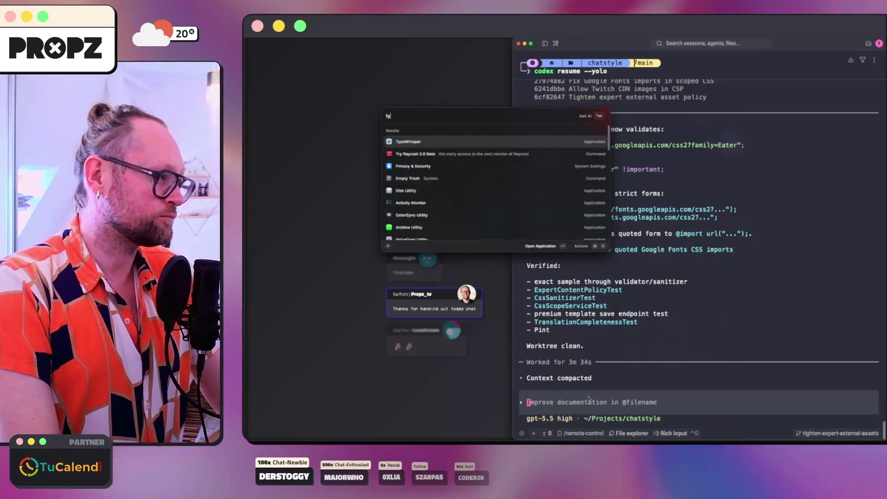
{"action": "key", "text": "Escape"}
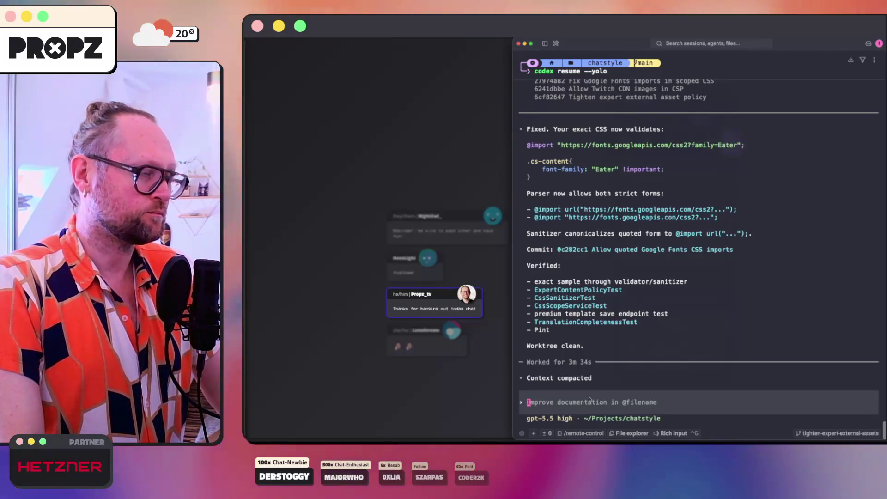
{"action": "left_click", "coordinate": [397, 376]}
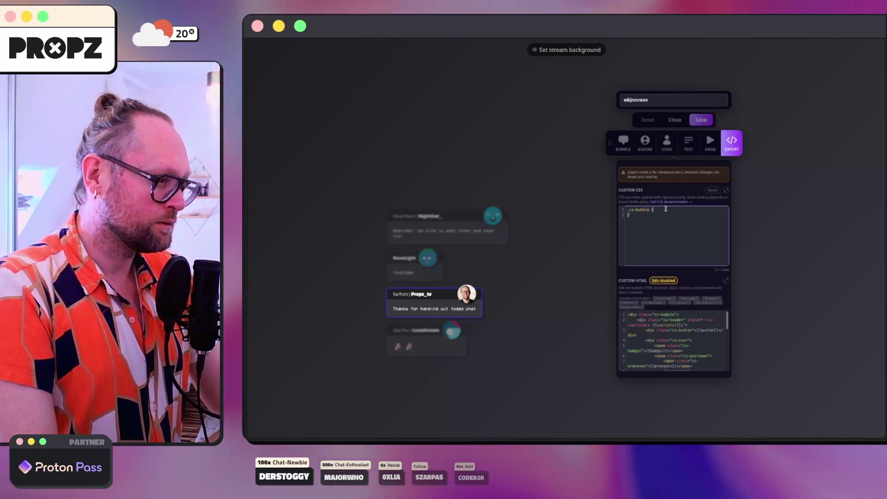
Switch back to the Warp terminal running Codex with Cmd+Tab.
{"action": "key", "text": "super+Tab"}
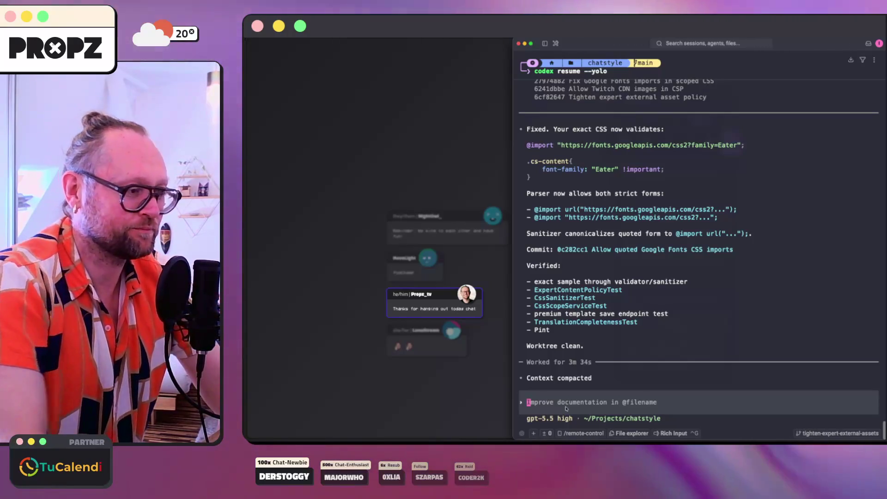
Draft the disappearing-image bug report in Codex, then delete the first skin from My Skins.
{"action": "type", "text": "I found one more possible bug which is very strange. You can also check the local database to compare the different settings and HTML with the user props underscore tv I edited the props template and I inserted an image an external image into the props template HTML. This image is showing wherever the preview for this template is shown. But when I change to viewer and try to create a new skin, the preview of the skin is showing correctly with the new image inside of the HTML, but when I go to edit the skin, the image is not inside of the HTML."}
{"action": "left_click", "coordinate": [368, 347]}
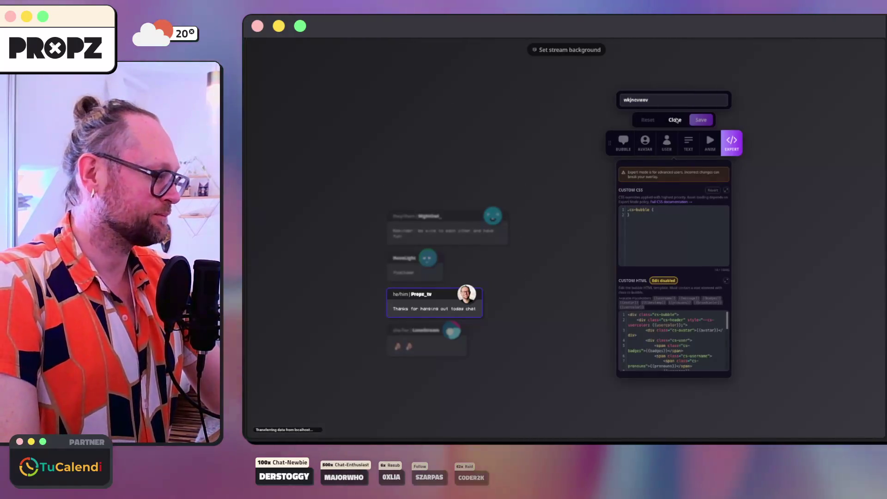
{"action": "left_click", "coordinate": [675, 120]}
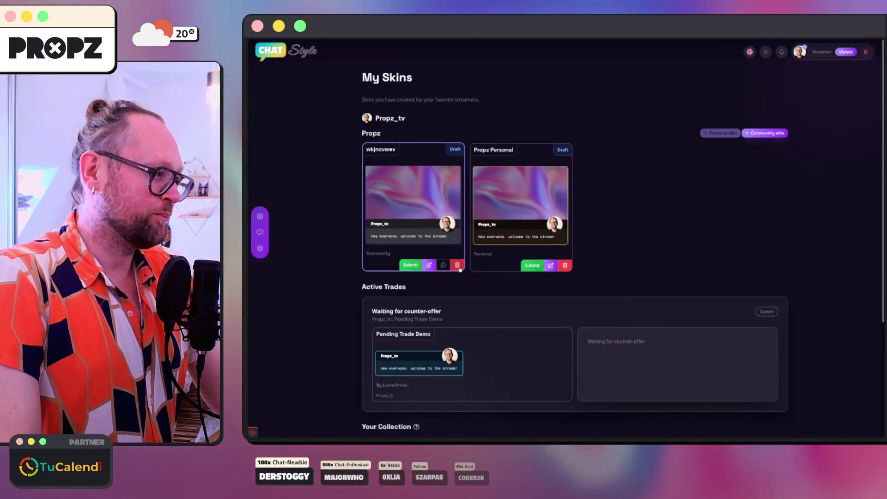
{"action": "left_click", "coordinate": [457, 266]}
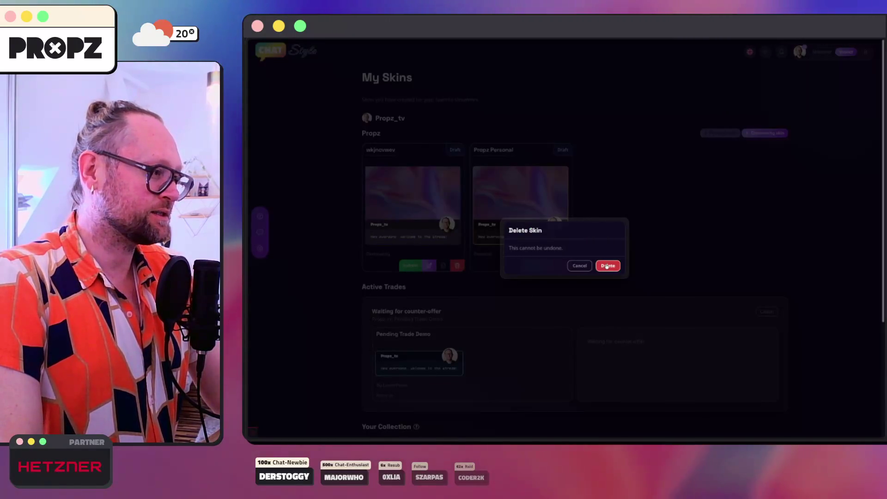
{"action": "left_click", "coordinate": [606, 266]}
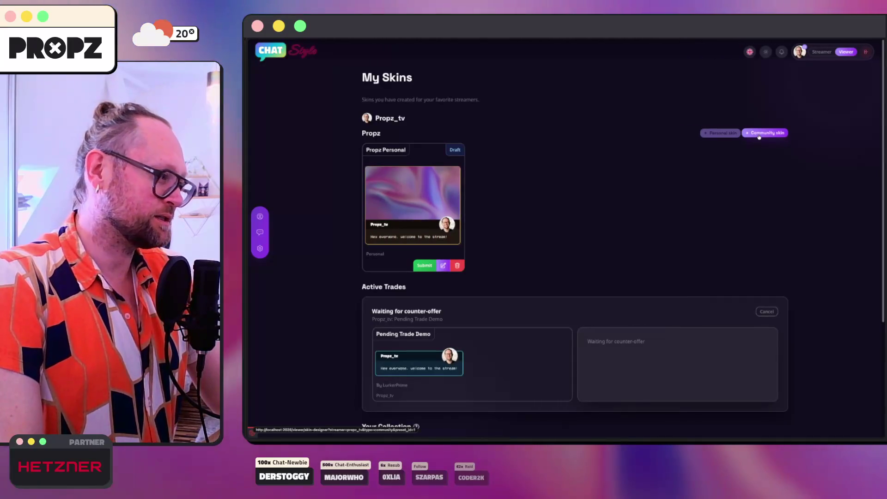
Start a new community skin in EXPERT mode and return to Codex.
{"action": "left_click", "coordinate": [759, 135]}
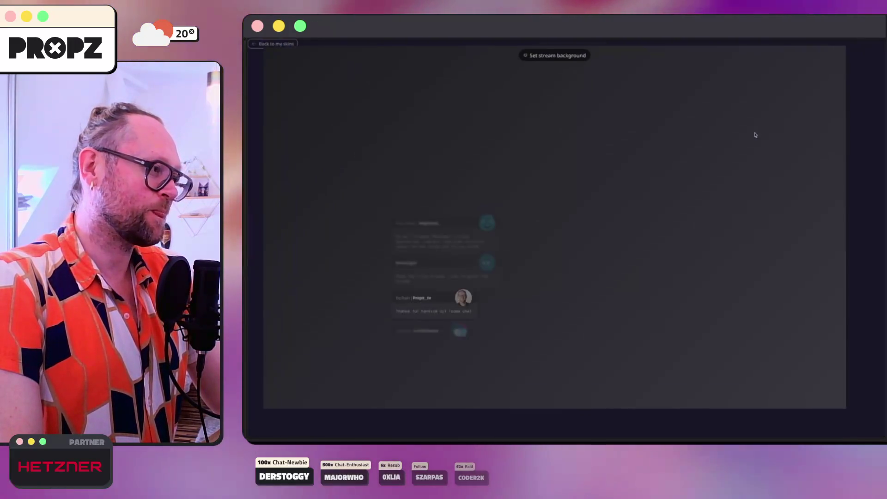
{"action": "left_click", "coordinate": [731, 142]}
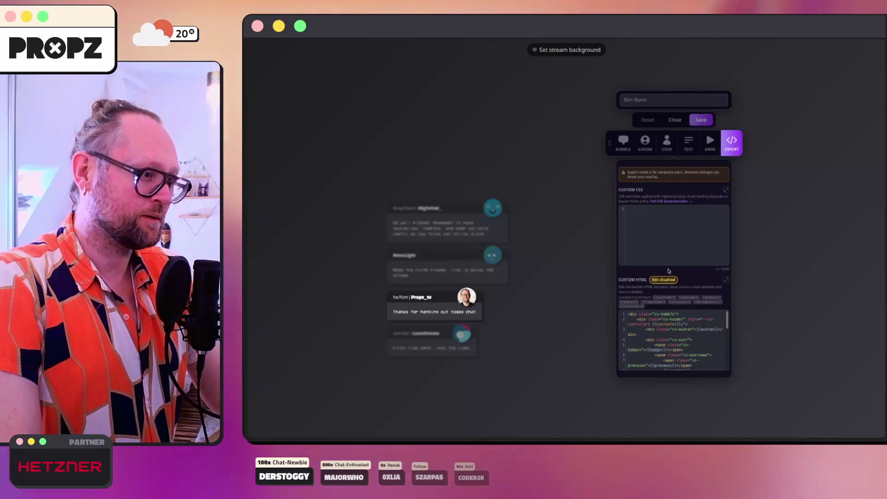
{"action": "key", "text": "super+Tab"}
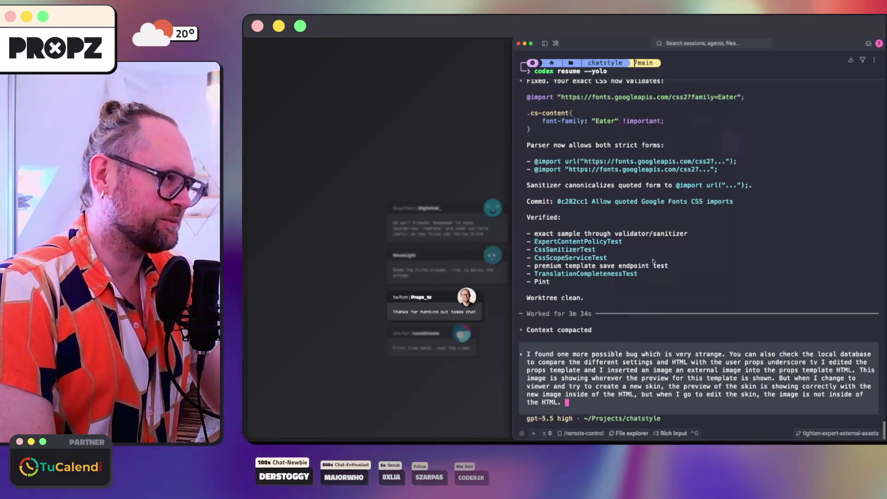
Finish the report (image vanishes for new or loaded skins) and submit it in Plan mode.
{"action": "type", "text": "It doesn't matter if you create a new skin or load an already created. The image inside of the HTML just doesn't appear when a viewer tries to create a skin for this template. So the HTML is not being read correctly from the database, from the edited version of the streamer."}
{"action": "key", "text": "shift+Tab"}
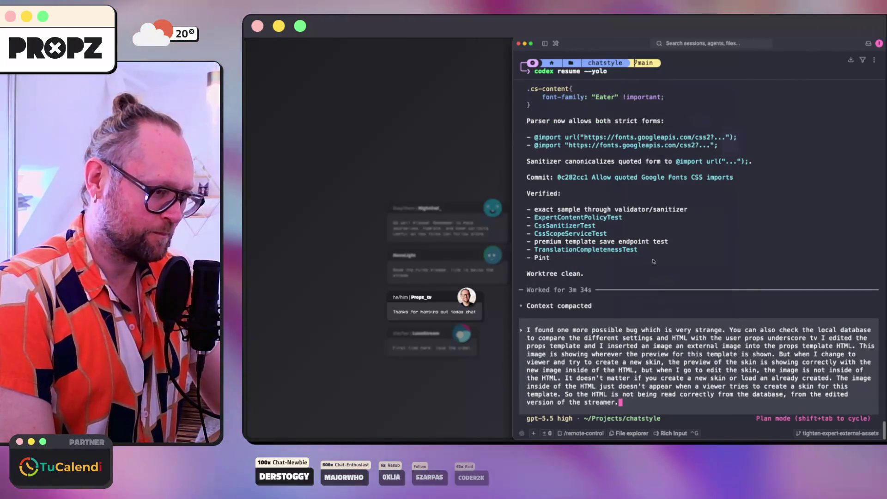
{"action": "key", "text": "Return"}
{"action": "left_click", "coordinate": [325, 299]}
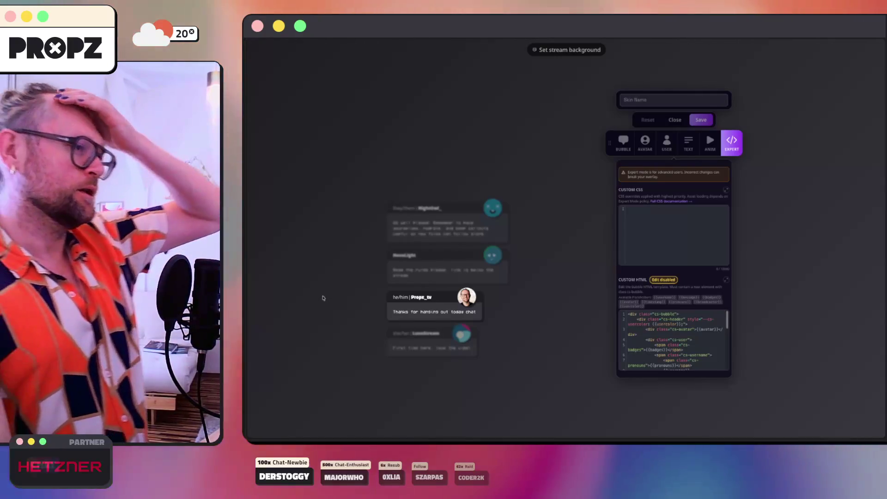
{"action": "left_click", "coordinate": [365, 440]}
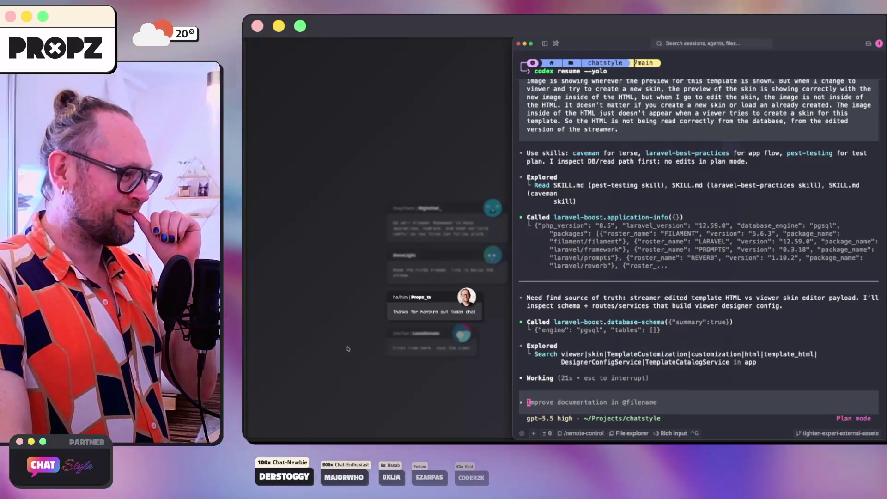
Queue follow-ups for Codex: 'dont hesitate to check the db' and 'test with playwright if needed'.
{"action": "left_click", "coordinate": [348, 344]}
{"action": "left_click", "coordinate": [283, 319]}
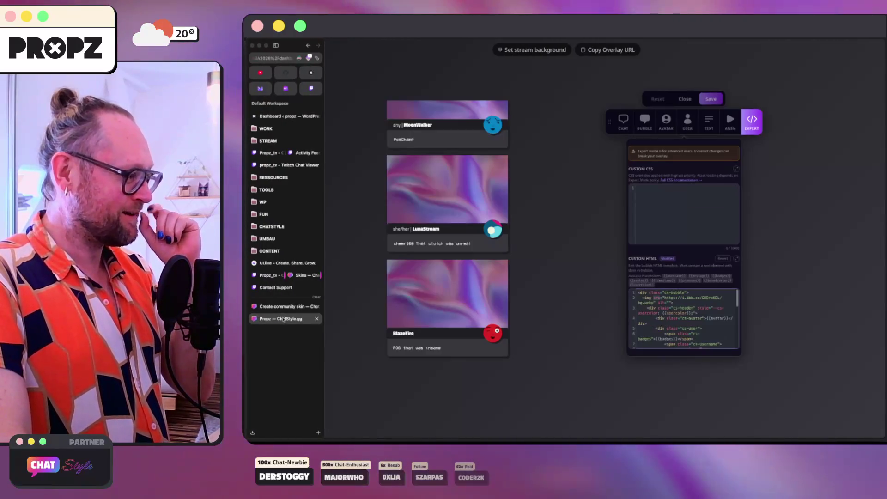
{"action": "left_click", "coordinate": [364, 439]}
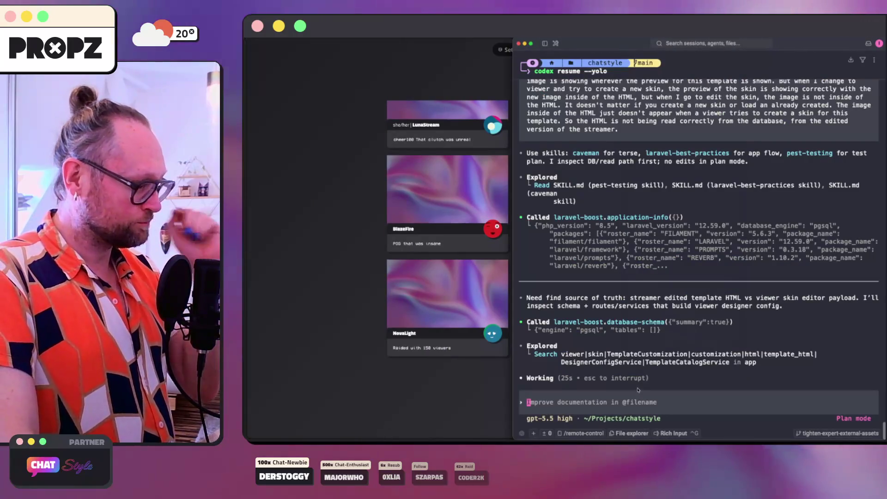
{"action": "type", "text": "dont"}
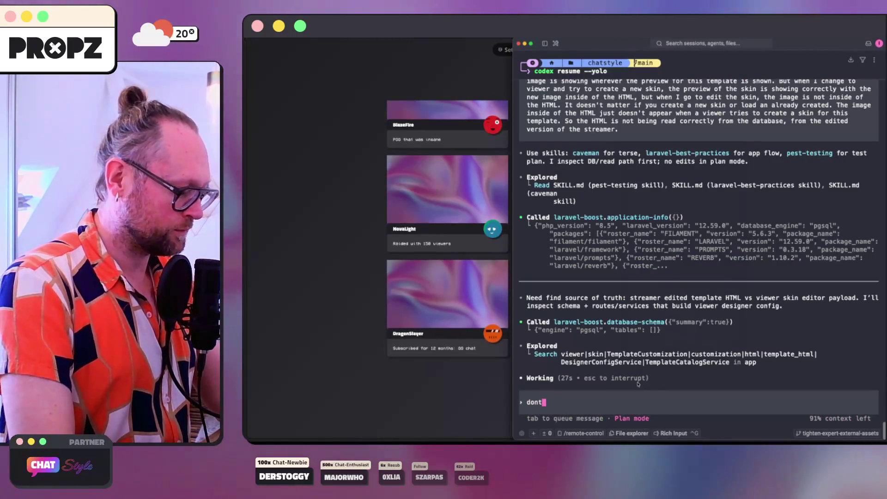
{"action": "type", "text": " hesitate to che"}
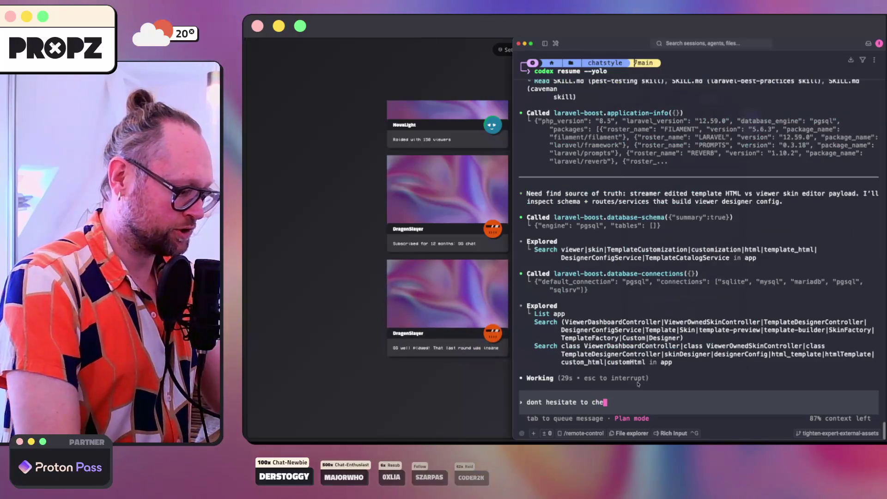
{"action": "type", "text": "ck the db itself"}
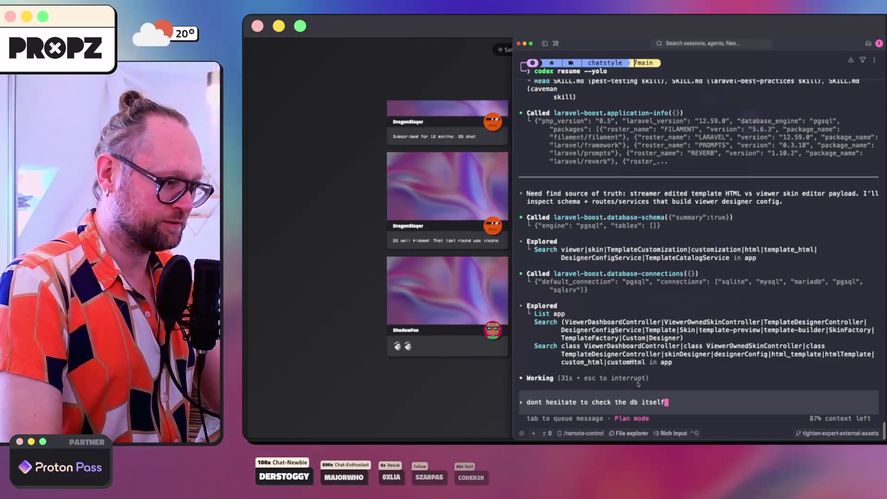
{"action": "key", "text": "Tab"}
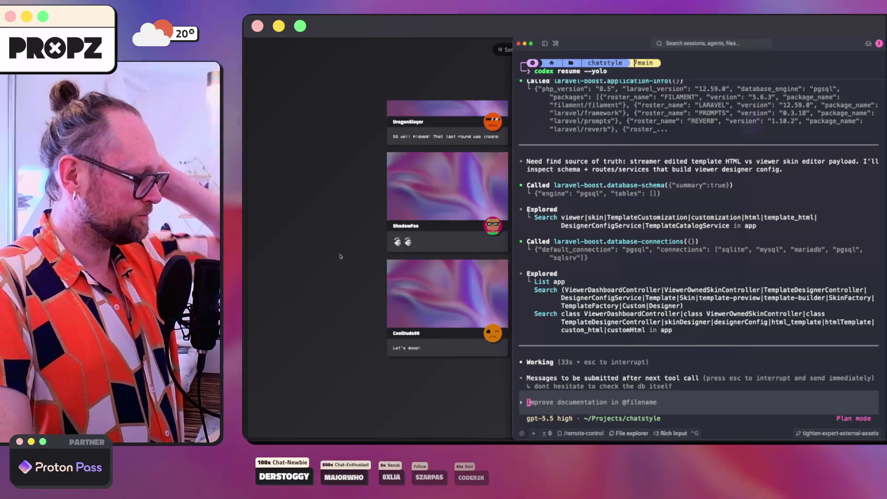
{"action": "type", "text": "tes"}
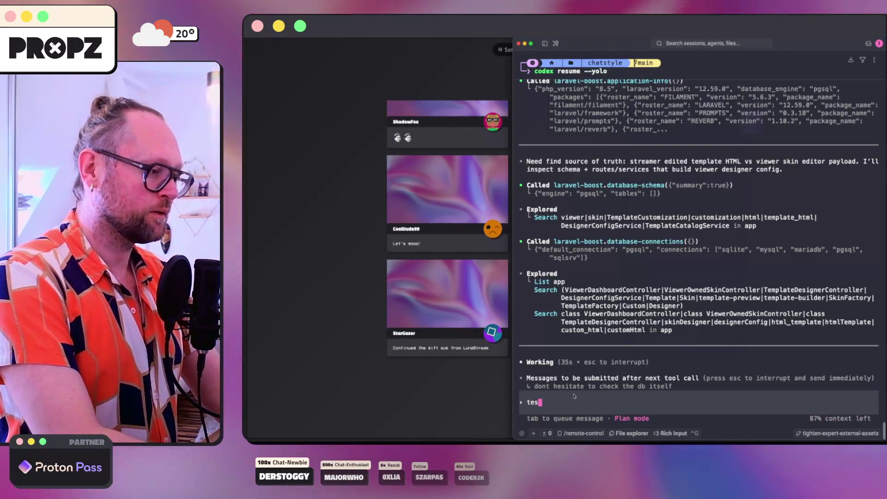
{"action": "type", "text": "t with playw"}
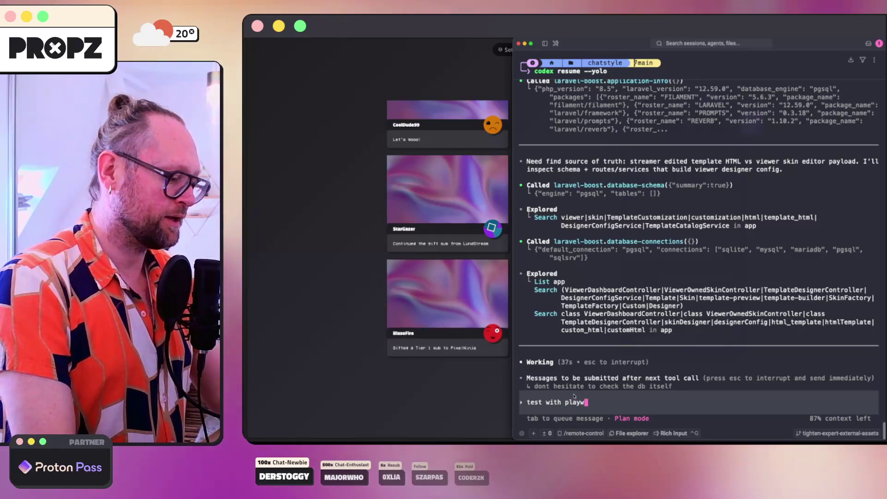
{"action": "type", "text": "right if needed"}
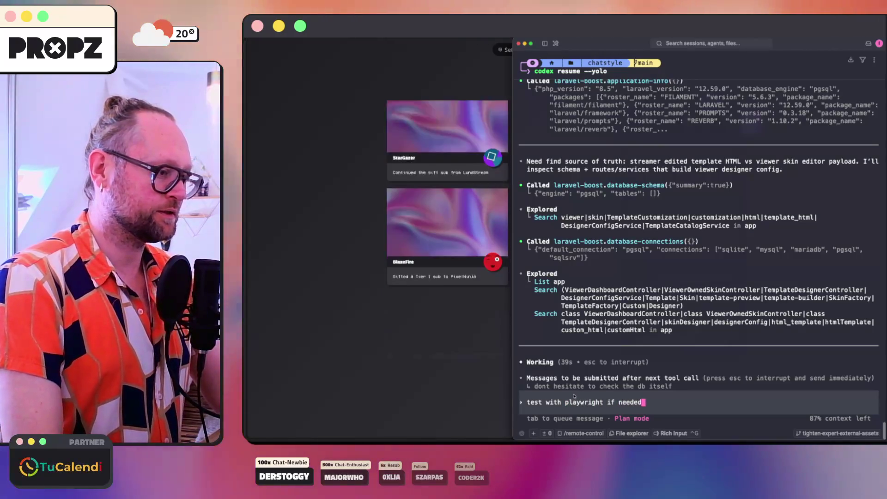
{"action": "key", "text": "Tab"}
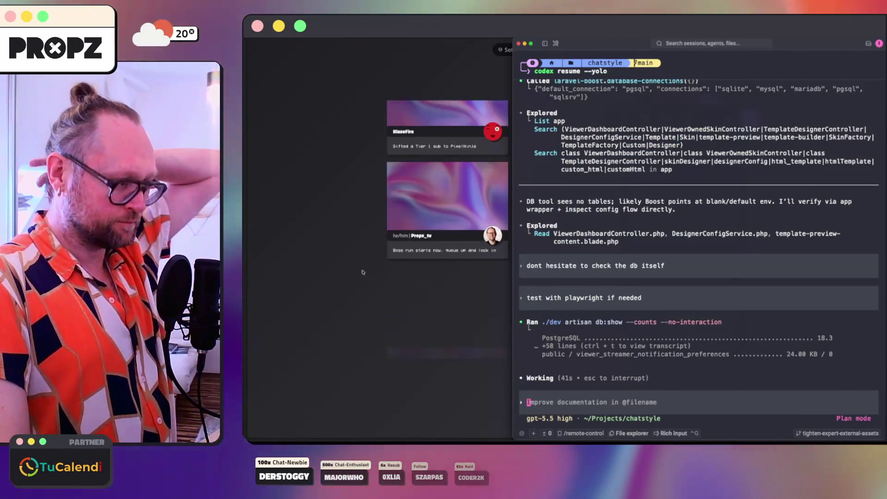
{"action": "left_click", "coordinate": [278, 319]}
{"action": "left_click", "coordinate": [280, 308]}
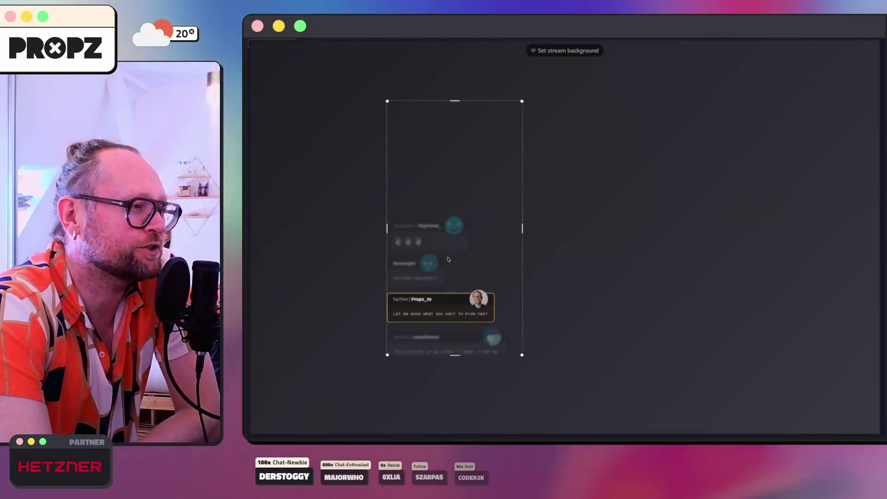
Close the new community skin editor without saving and go back to My Skins.
{"action": "left_click", "coordinate": [732, 144]}
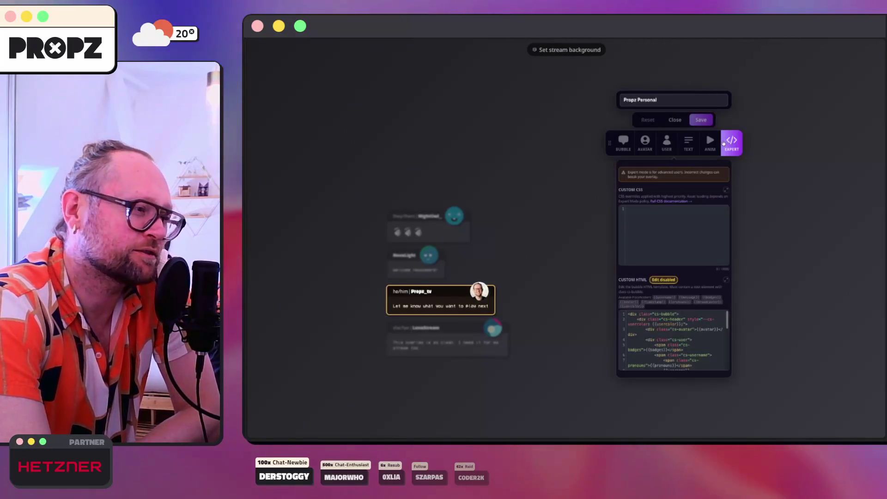
{"action": "left_click", "coordinate": [676, 120]}
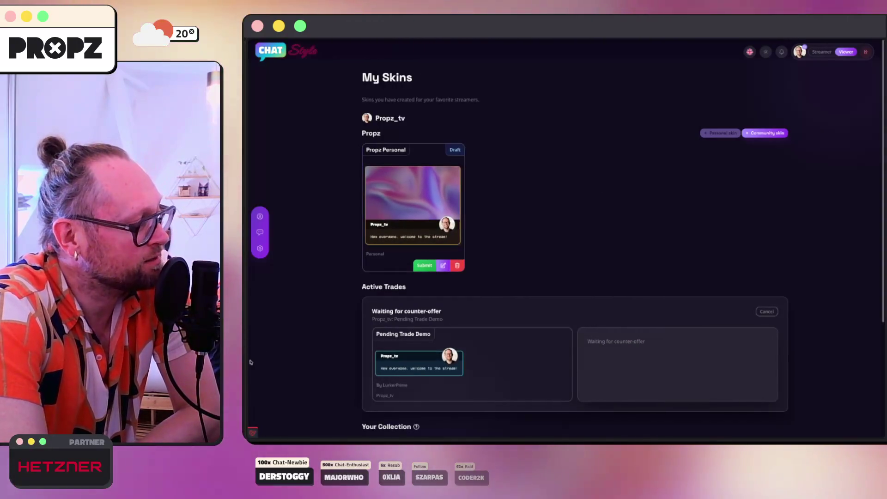
{"action": "mouse_move", "coordinate": [248, 324]}
{"action": "left_click", "coordinate": [280, 319]}
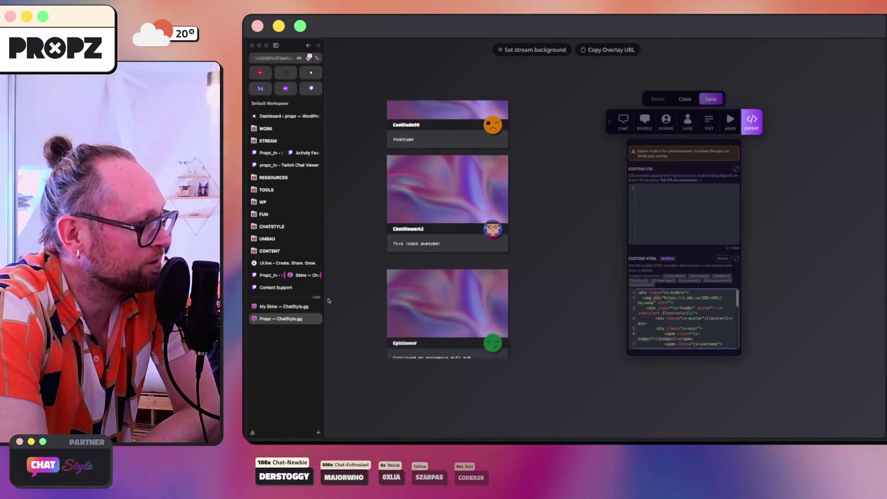
{"action": "mouse_move", "coordinate": [249, 300]}
{"action": "left_click", "coordinate": [277, 305]}
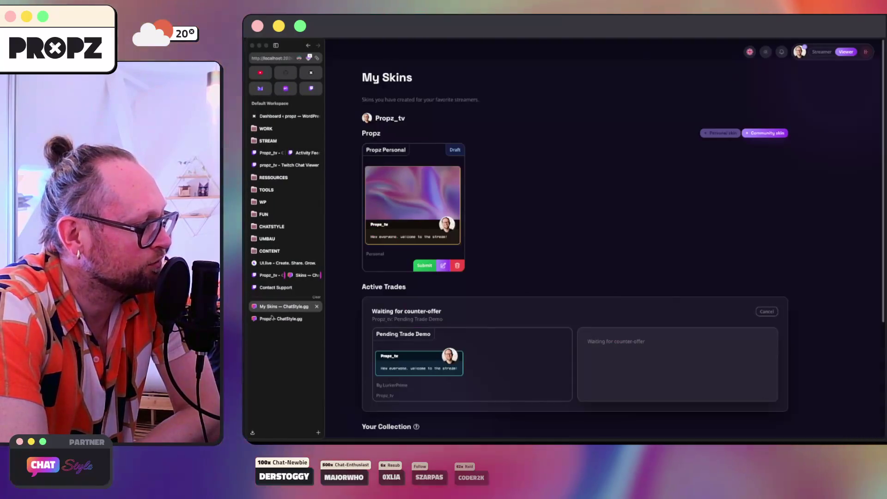
Bring Codex back up and begin typing the rule for viewer-created skins.
{"action": "mouse_move", "coordinate": [564, 438]}
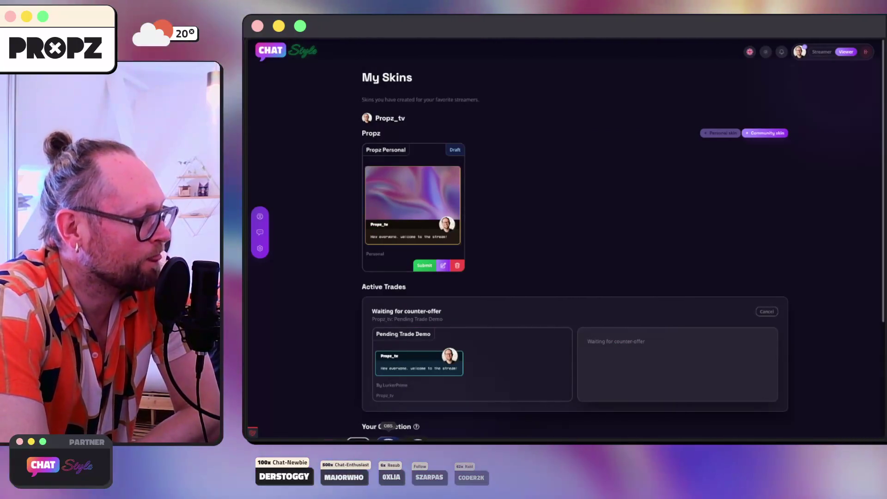
{"action": "left_click", "coordinate": [367, 439]}
{"action": "type", "text": "the rule is: use"}
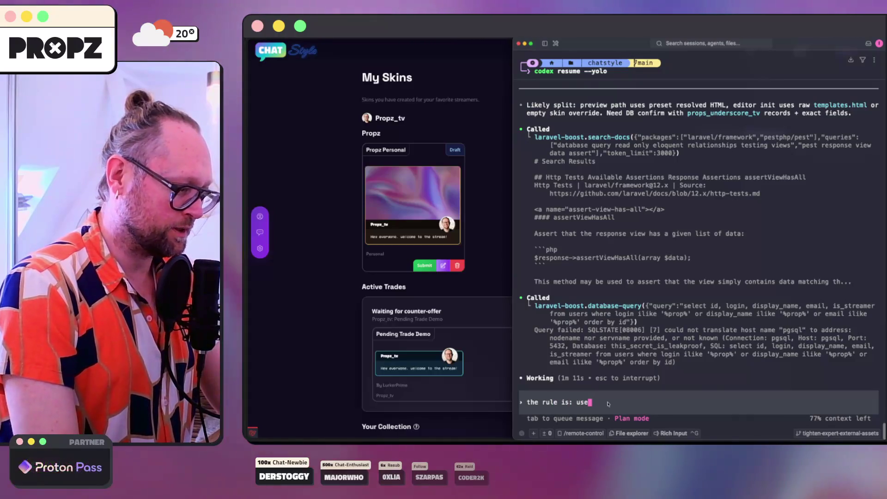
{"action": "type", "text": "w"}
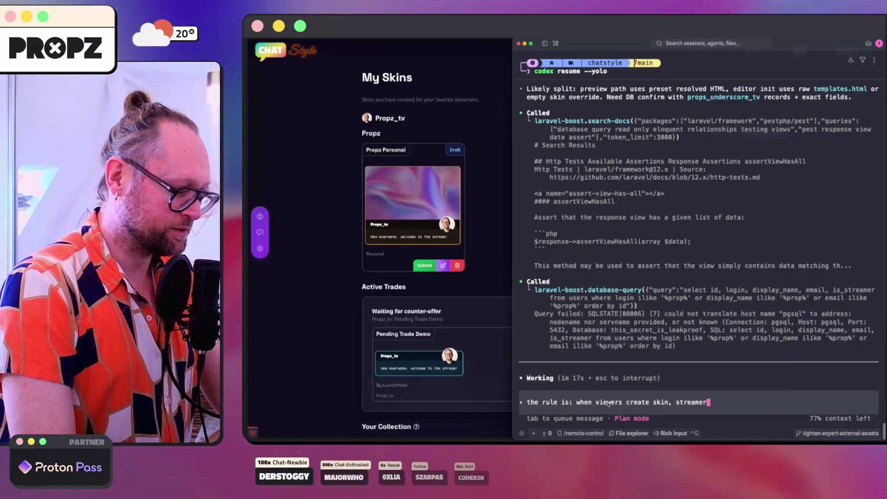
Queue the rule that viewer-created skins load the streamer's whole settings as defaults.
{"action": "type", "text": "s wh"}
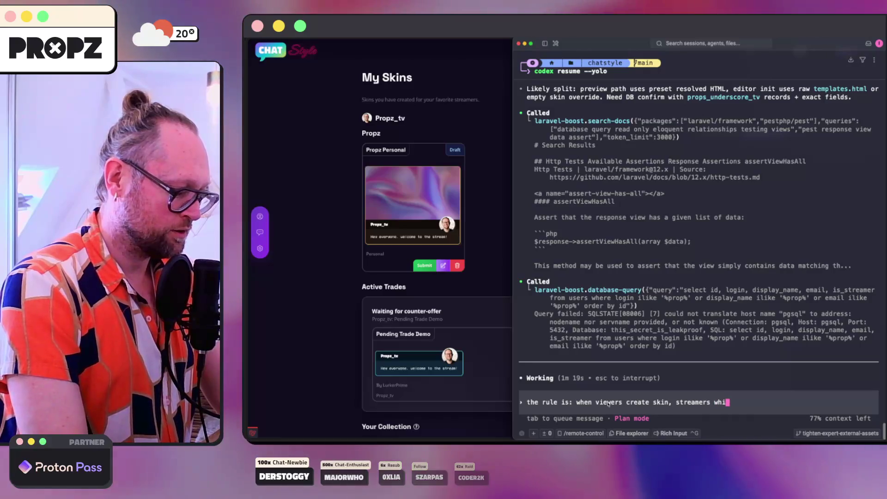
{"action": "type", "text": "ole set"}
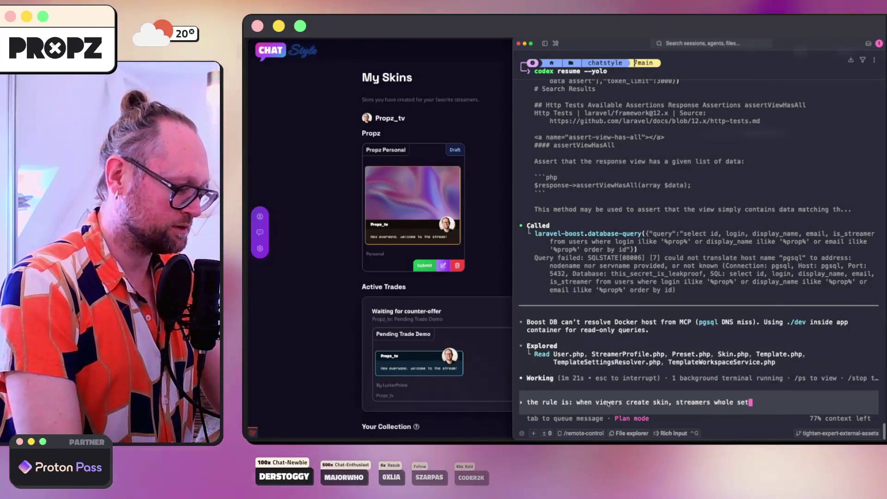
{"action": "type", "text": "tings need to be"}
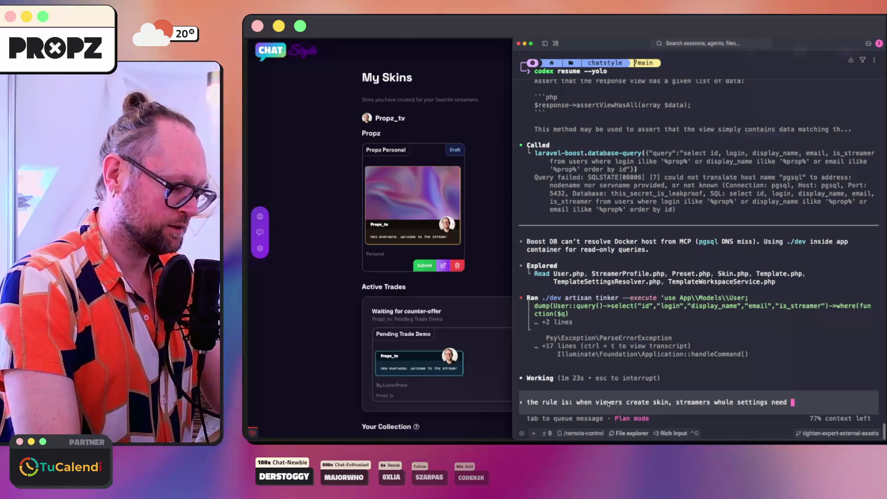
{"action": "type", "text": " loaded "}
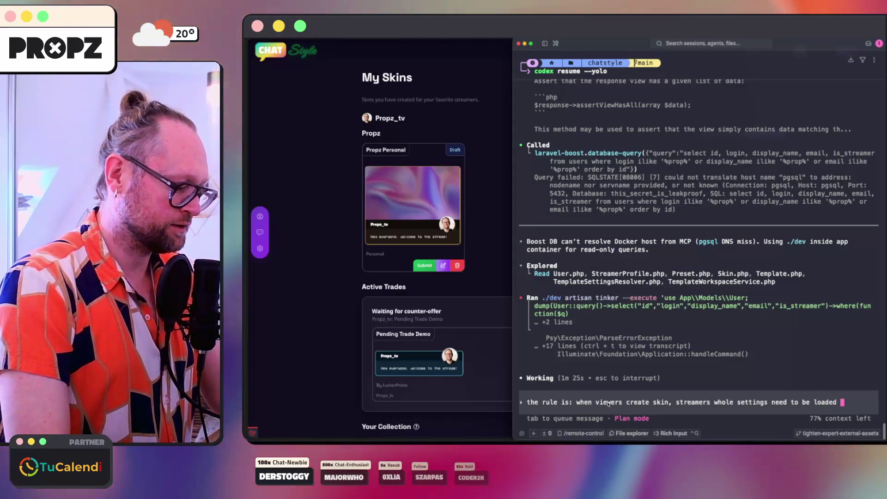
{"action": "type", "text": "as default of course"}
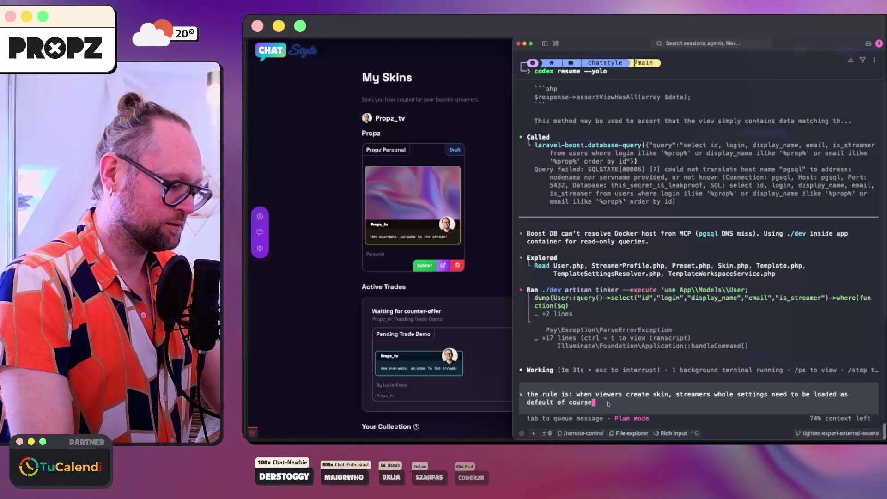
{"action": "type", "text": ". the v"}
{"action": "type", "text": "r"}
{"action": "key", "text": "Tab"}
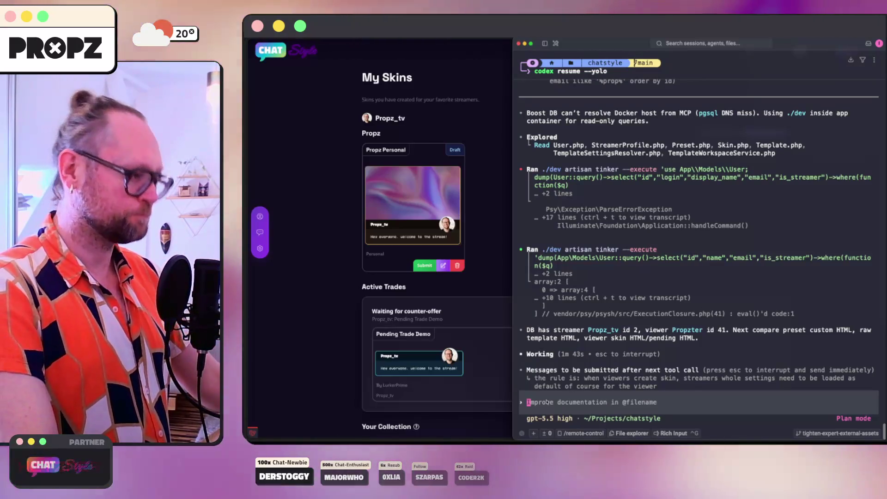
{"action": "left_click", "coordinate": [421, 285]}
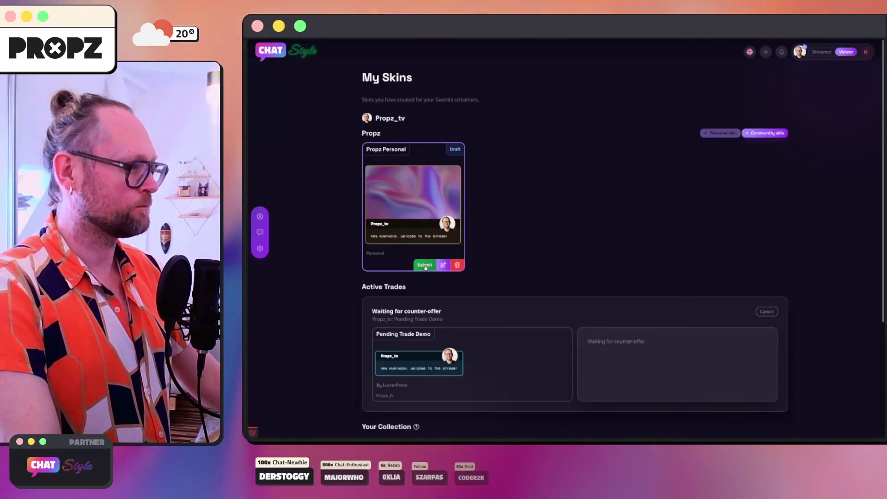
Submit the Propz Personal skin for review and reopen the Propz — ChatStyle.gg skin editor.
{"action": "left_click", "coordinate": [425, 265]}
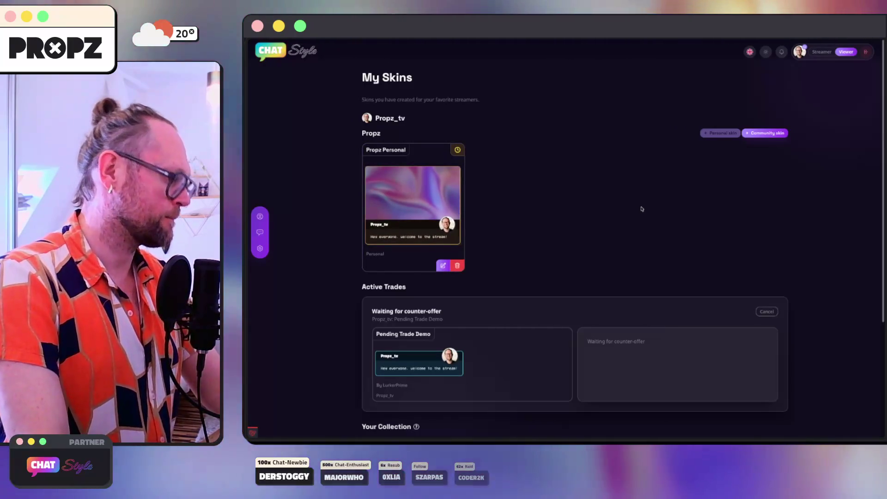
{"action": "mouse_move", "coordinate": [250, 324]}
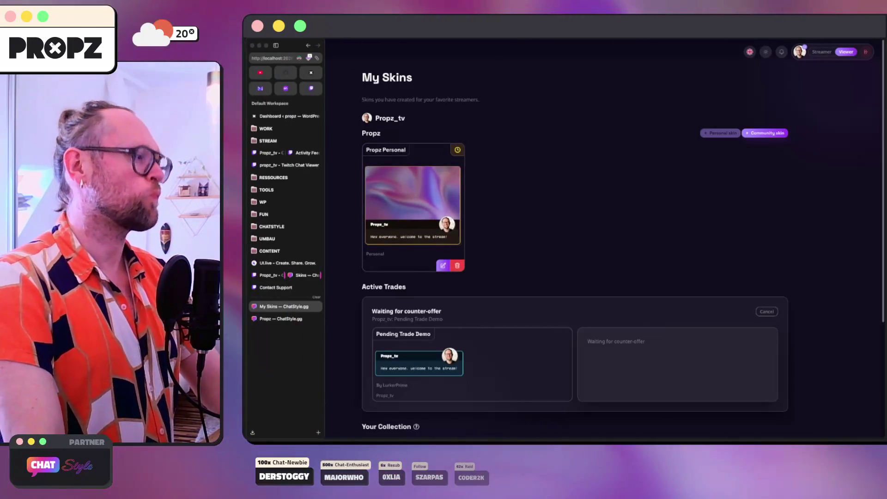
{"action": "left_click", "coordinate": [277, 319]}
{"action": "mouse_move", "coordinate": [452, 276]}
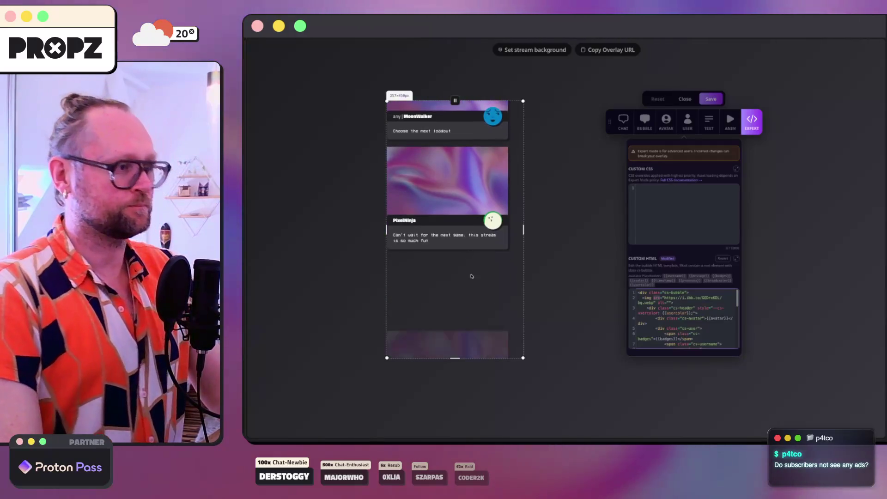
{"action": "key", "text": "super+l"}
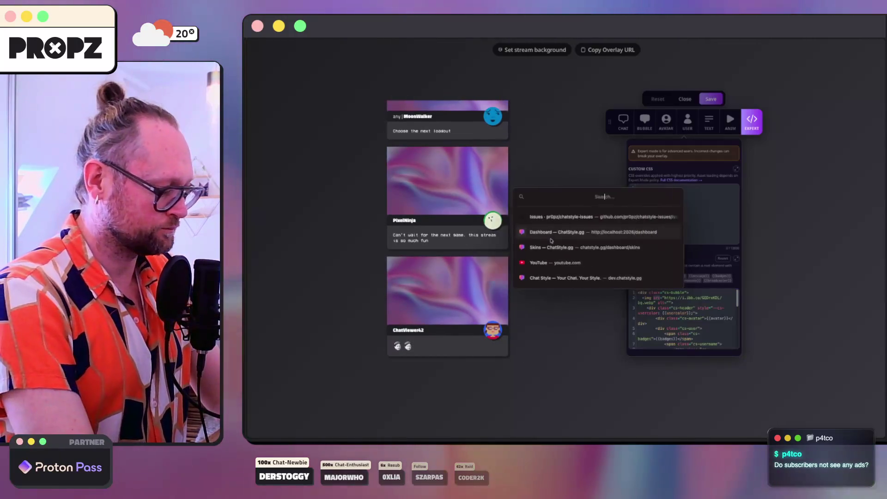
Search Startpage for 'starlink pricing' and open the Service Plans - Starlink page.
{"action": "type", "text": "stae"}
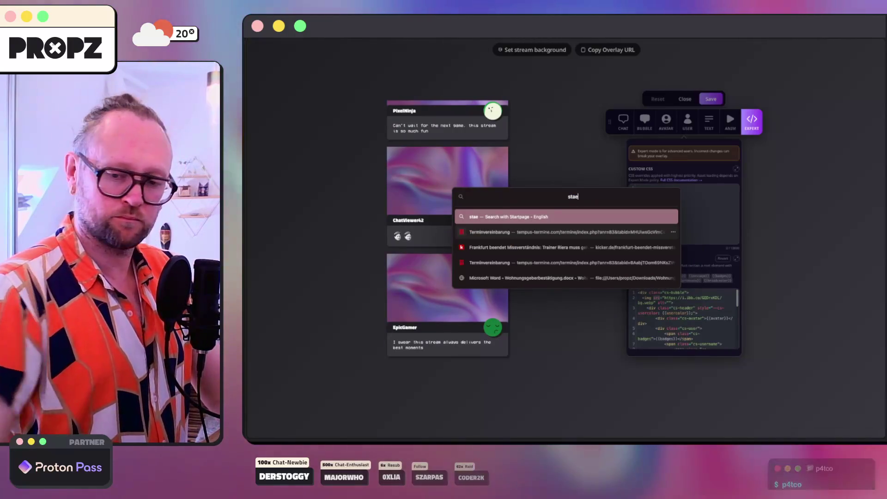
{"action": "type", "text": "ge"}
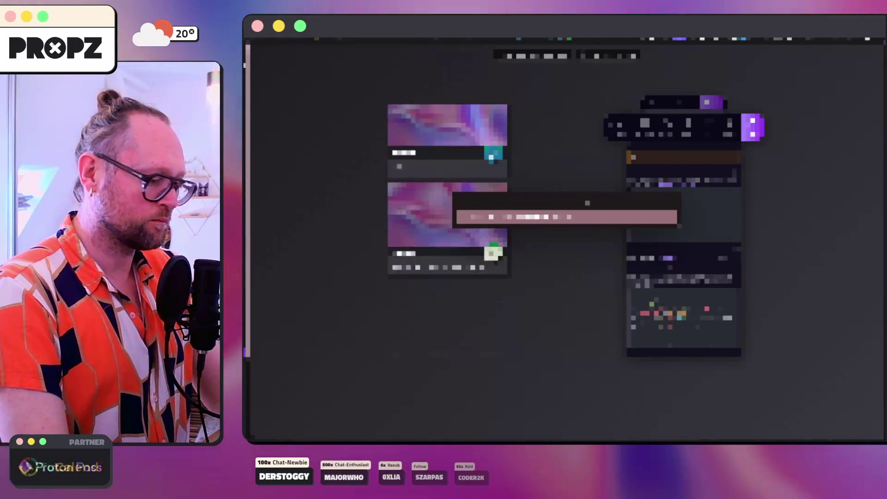
{"action": "key", "text": "Return"}
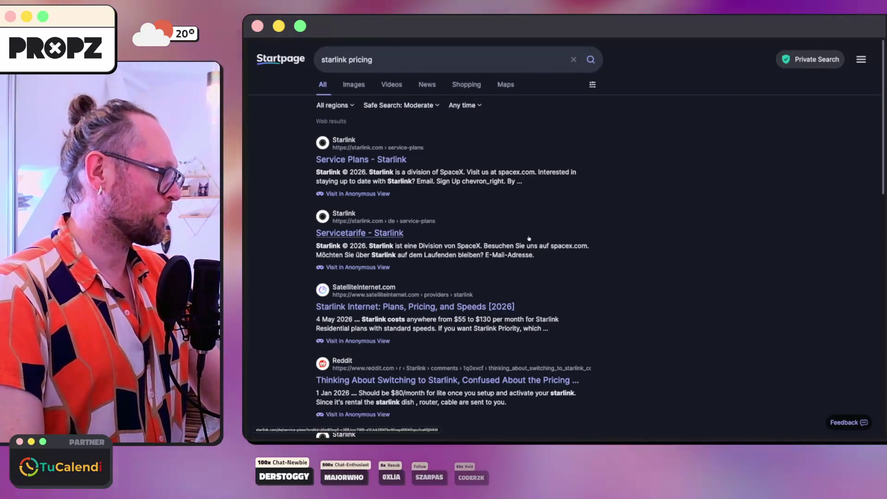
{"action": "left_click", "coordinate": [354, 160]}
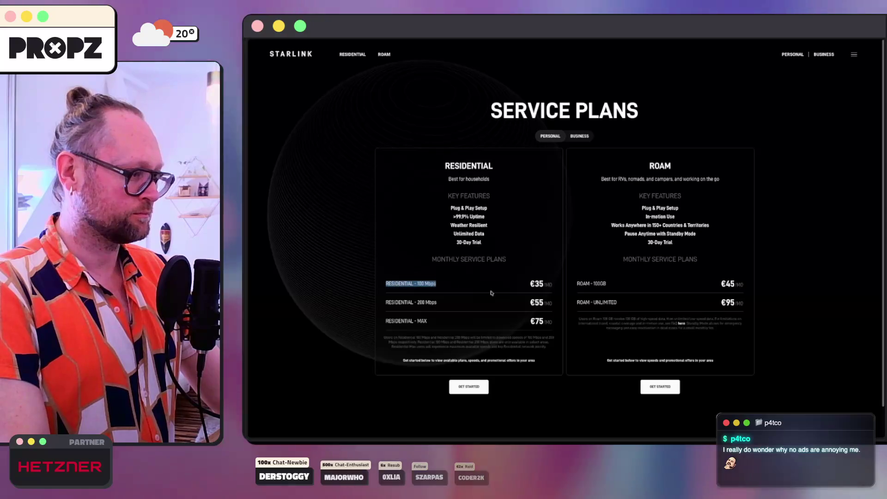
Select and zoom in on the Residential plan prices, including the RESIDENTIAL - 200 Mbps plan.
{"action": "left_click_drag", "start_coordinate": [483, 292], "coordinate": [552, 304]}
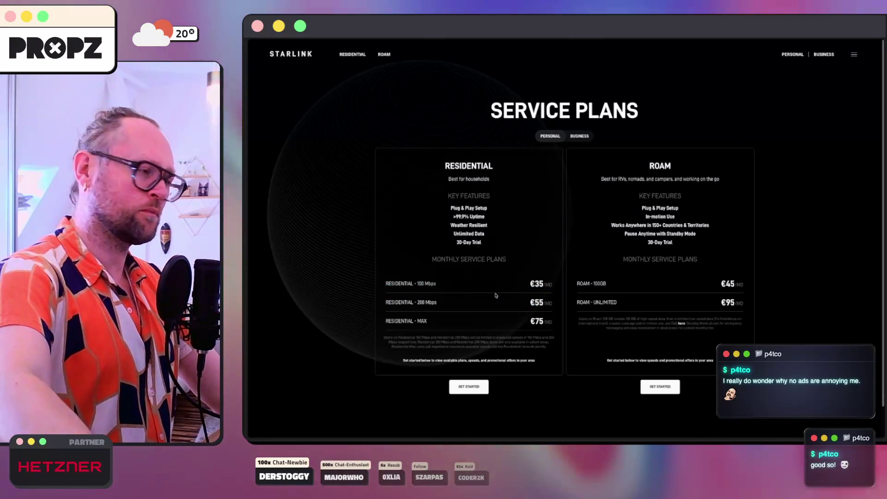
{"action": "scroll", "coordinate": [496, 295], "scroll_direction": "up", "scroll_amount": 3}
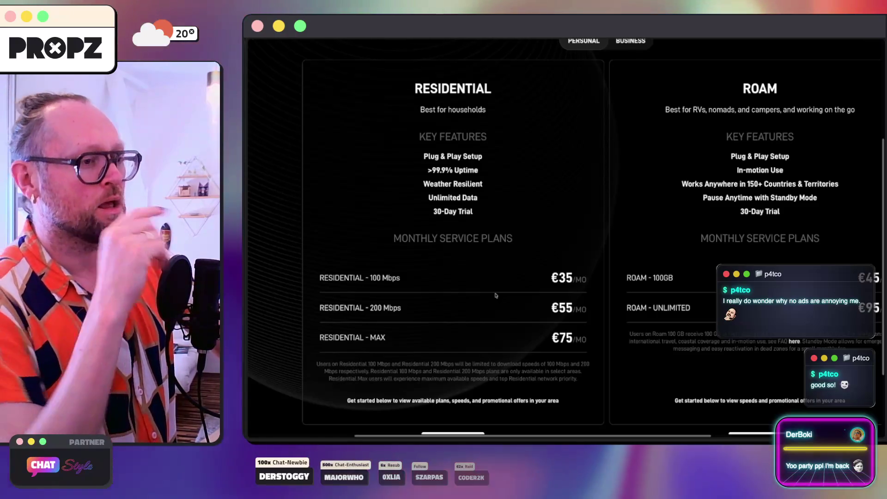
{"action": "key", "text": "ctrl+0"}
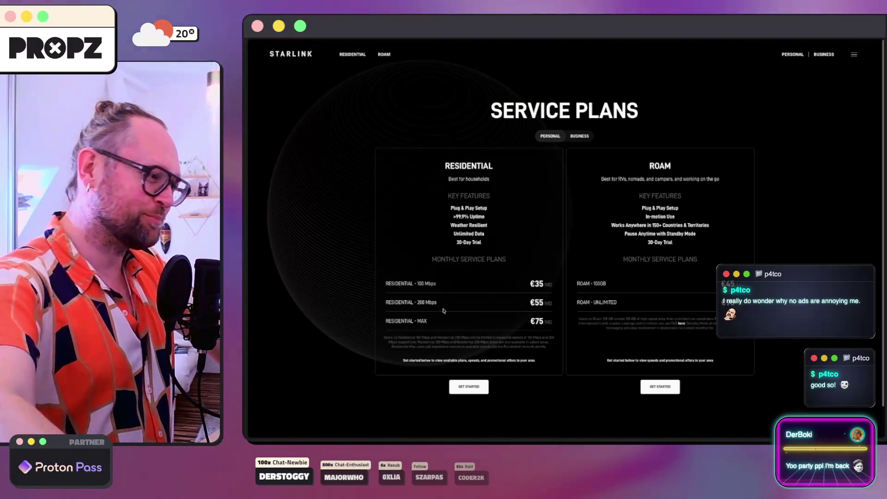
{"action": "scroll", "coordinate": [444, 311], "scroll_direction": "up", "scroll_amount": 5}
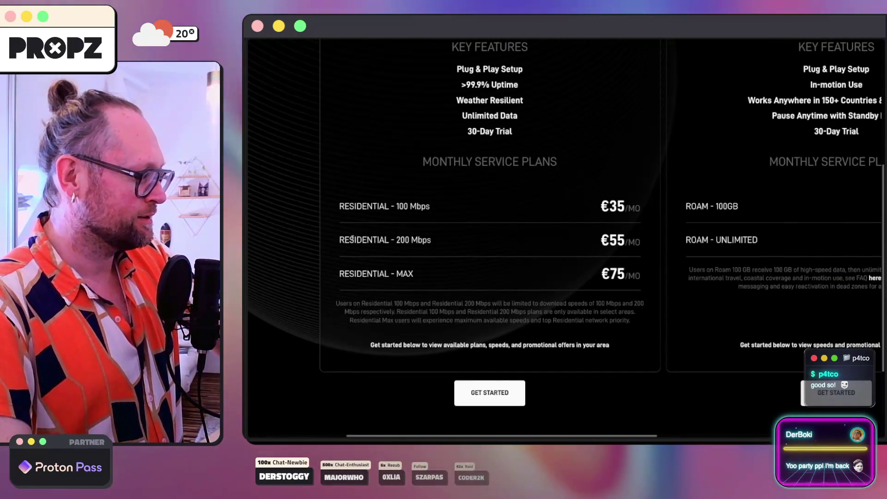
{"action": "left_click_drag", "start_coordinate": [339, 239], "coordinate": [549, 232]}
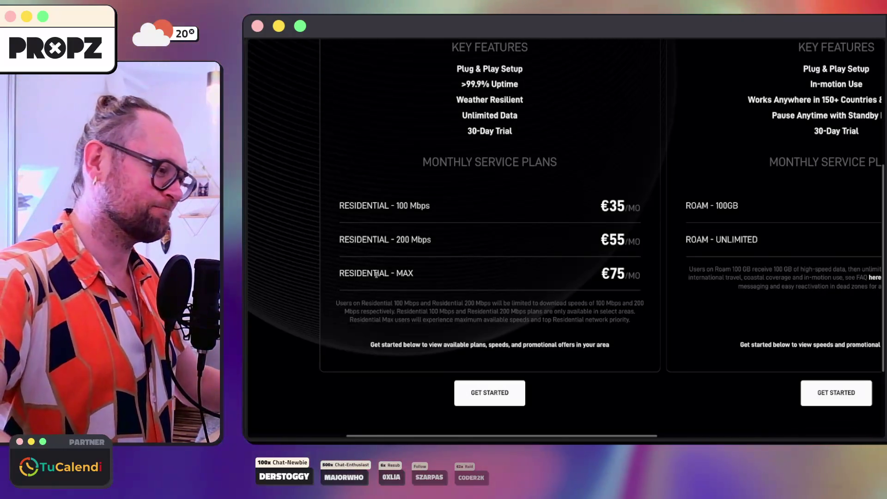
{"action": "key", "text": "super+0"}
{"action": "scroll", "coordinate": [377, 276], "scroll_direction": "up", "scroll_amount": 2}
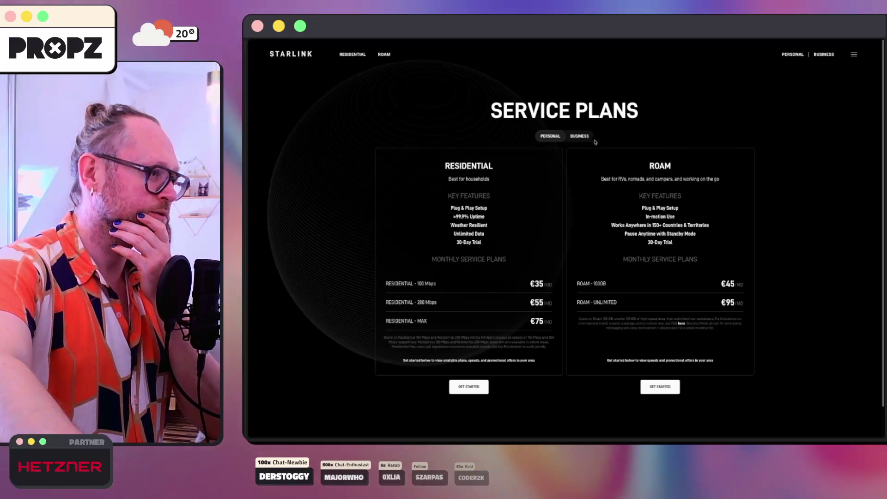
Compare the Business service plans, then switch back to the Personal plans.
{"action": "left_click", "coordinate": [579, 136]}
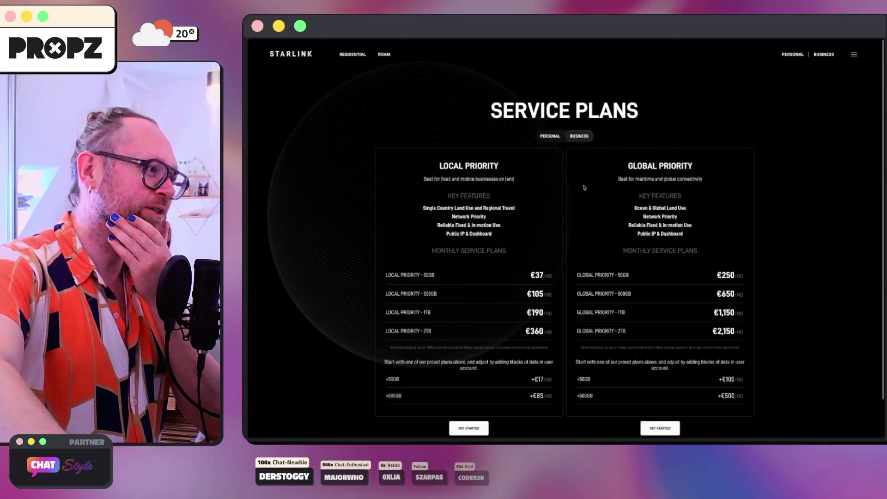
{"action": "scroll", "coordinate": [569, 182], "scroll_direction": "down", "scroll_amount": 1}
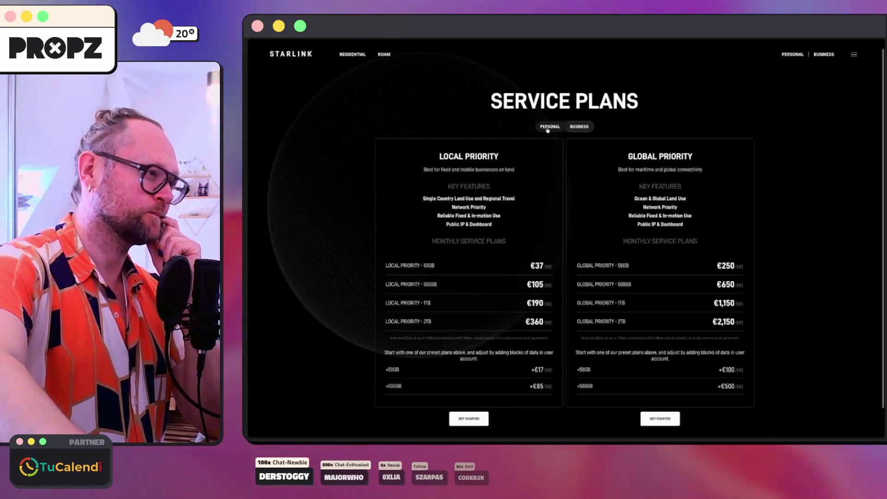
{"action": "left_click", "coordinate": [548, 127]}
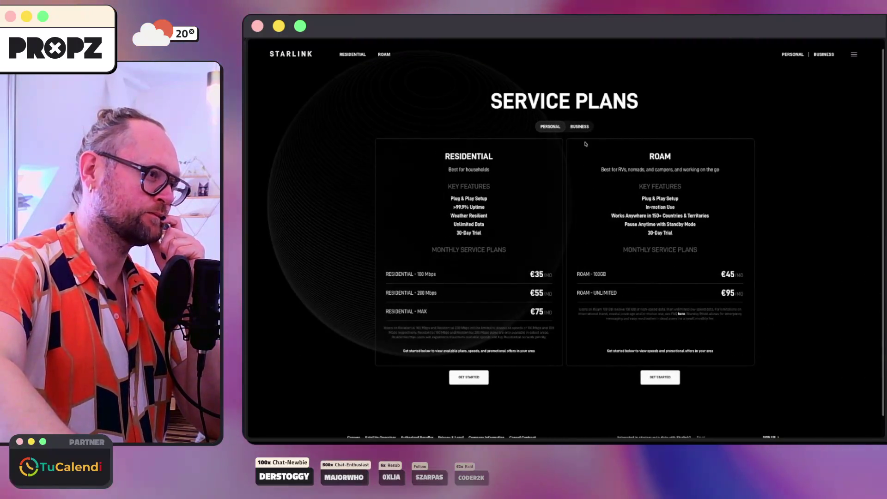
{"action": "scroll", "coordinate": [592, 145], "scroll_direction": "down", "scroll_amount": 1}
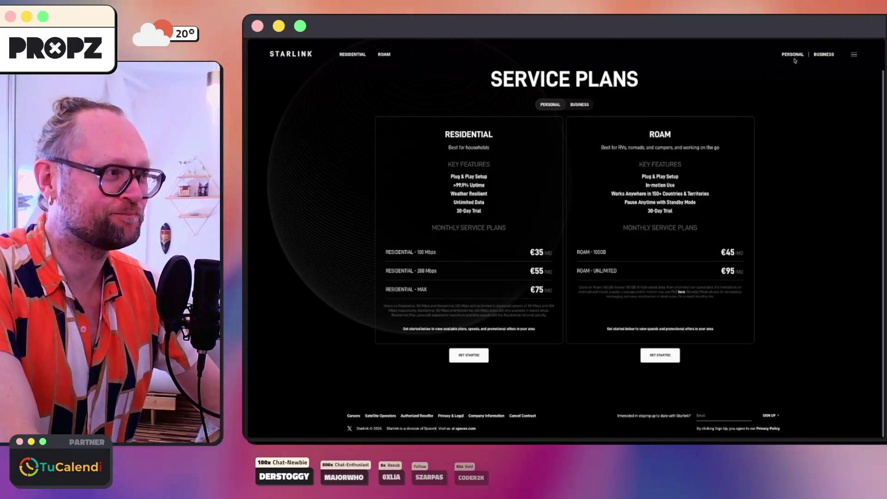
Return to the starlink pricing results and start a new search for telekom.de.
{"action": "key", "text": "super+Left"}
{"action": "key", "text": "super+t"}
{"action": "type", "text": "telekom.de"}
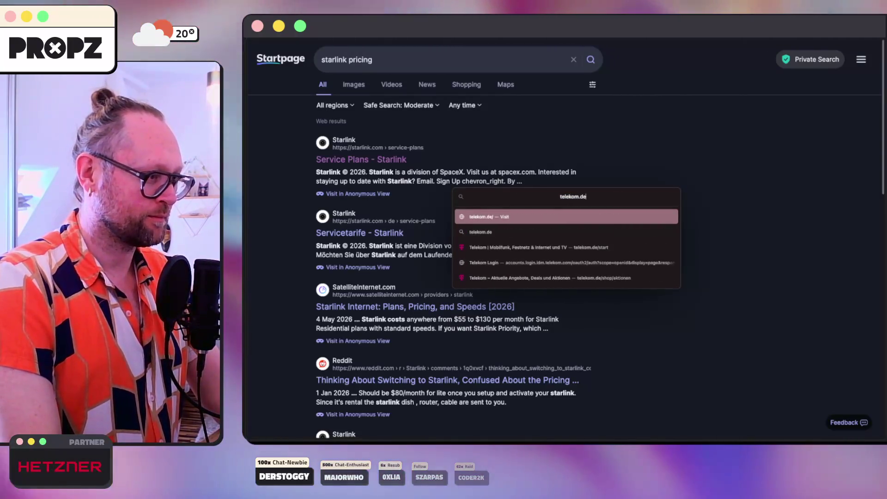
Open the Telekom homepage and browse the Internet and Mobilfunk offer menus.
{"action": "key", "text": "Return"}
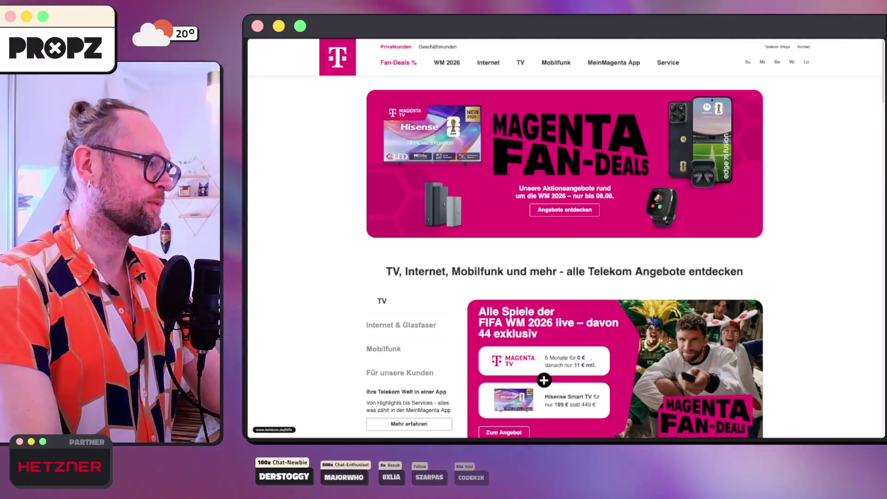
{"action": "left_click", "coordinate": [476, 65]}
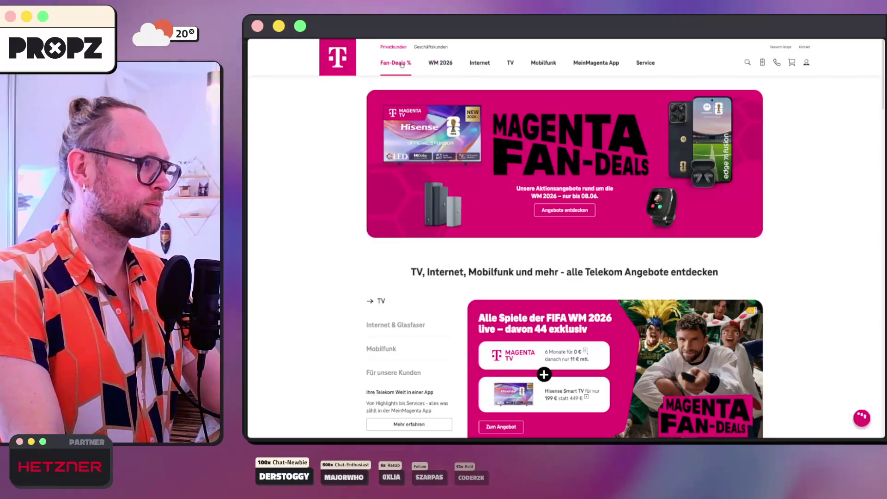
{"action": "left_click", "coordinate": [545, 65]}
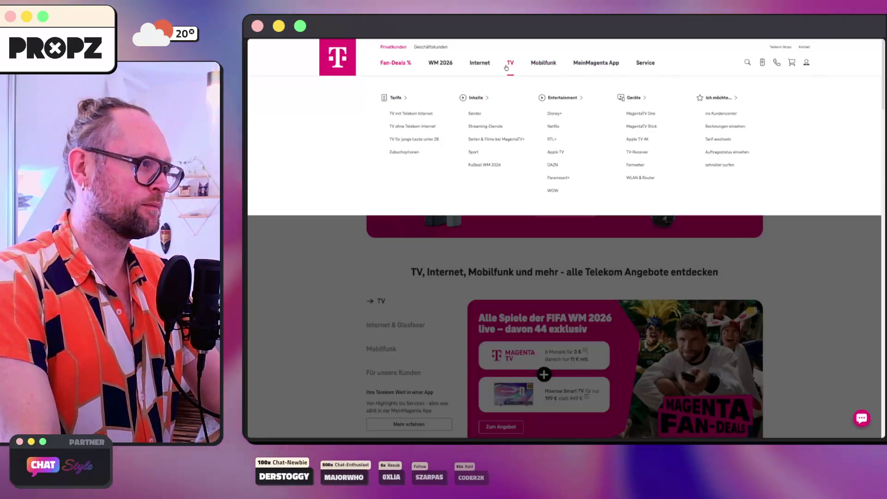
{"action": "left_click", "coordinate": [472, 64]}
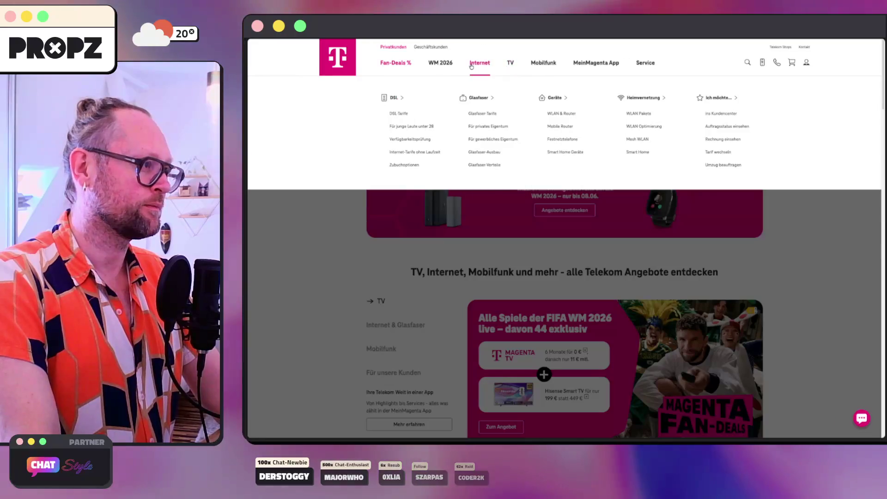
{"action": "left_click", "coordinate": [476, 68]}
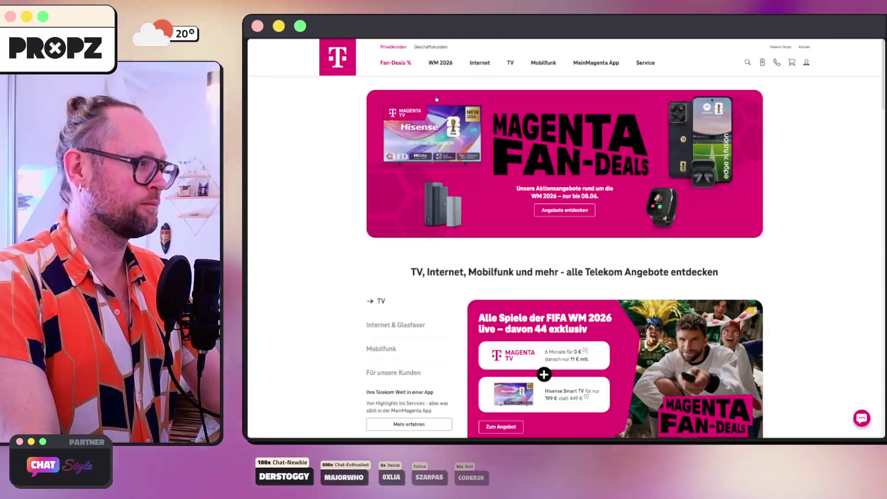
{"action": "left_click", "coordinate": [481, 70]}
{"action": "left_click", "coordinate": [481, 69]}
{"action": "left_click", "coordinate": [475, 65]}
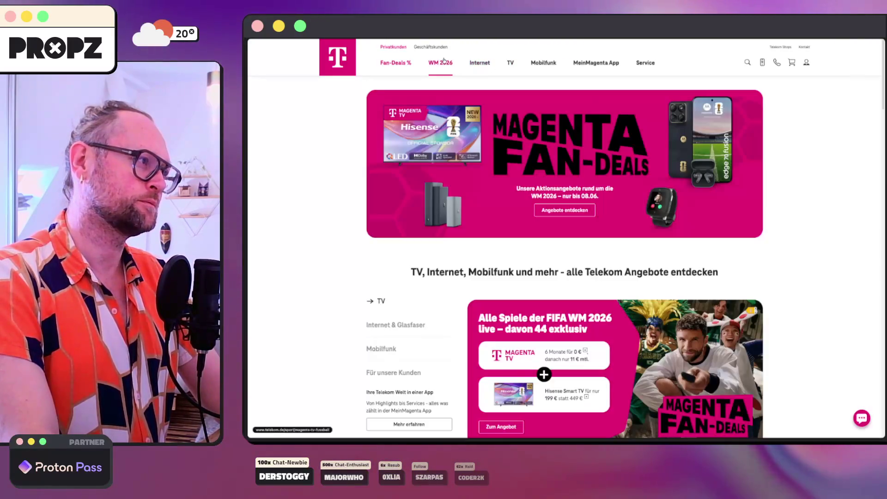
Open the Telekom 5G network page, scroll through it, then return to the starlink results.
{"action": "mouse_move", "coordinate": [515, 67]}
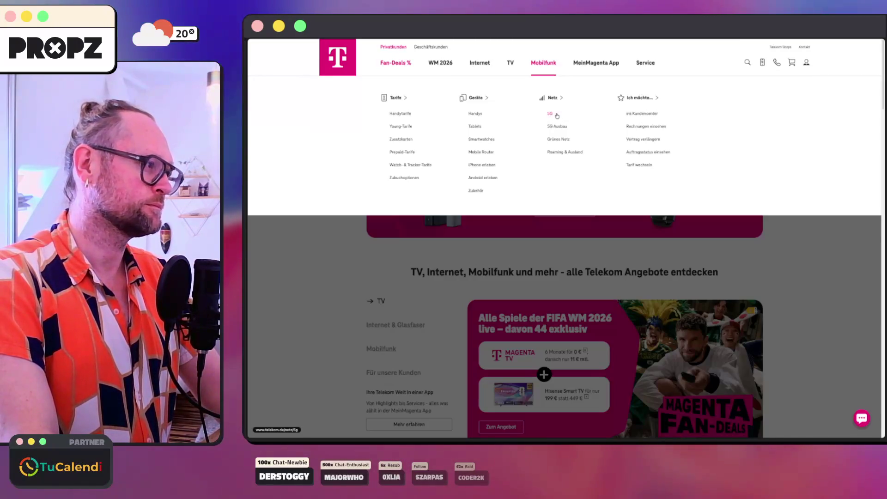
{"action": "left_click", "coordinate": [558, 114]}
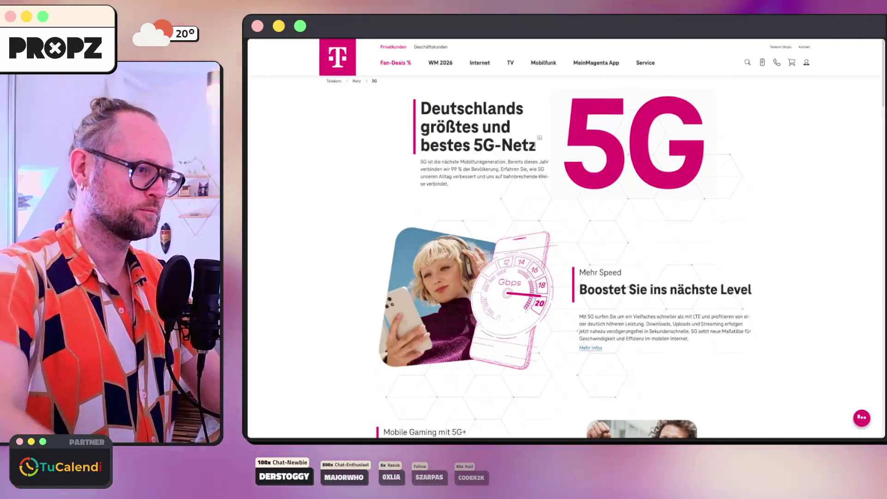
{"action": "scroll", "coordinate": [536, 147], "scroll_direction": "down", "scroll_amount": 2}
{"action": "scroll", "coordinate": [536, 146], "scroll_direction": "down", "scroll_amount": 10}
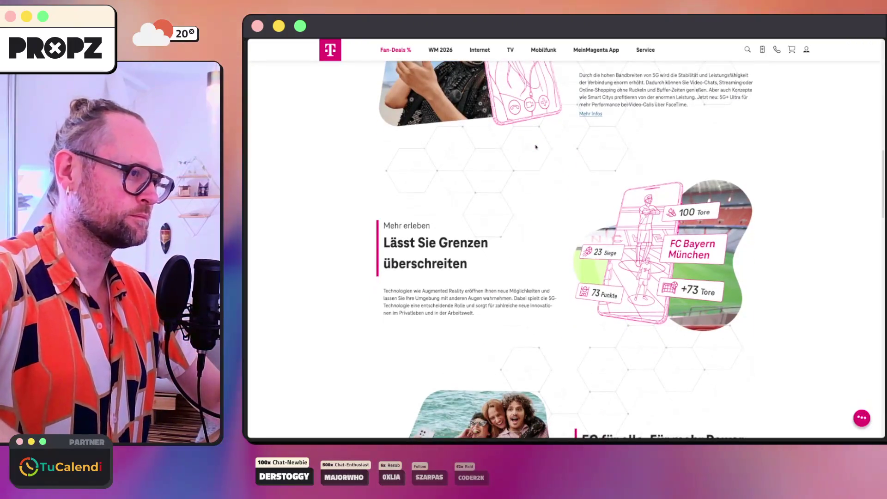
{"action": "scroll", "coordinate": [536, 146], "scroll_direction": "down", "scroll_amount": 10}
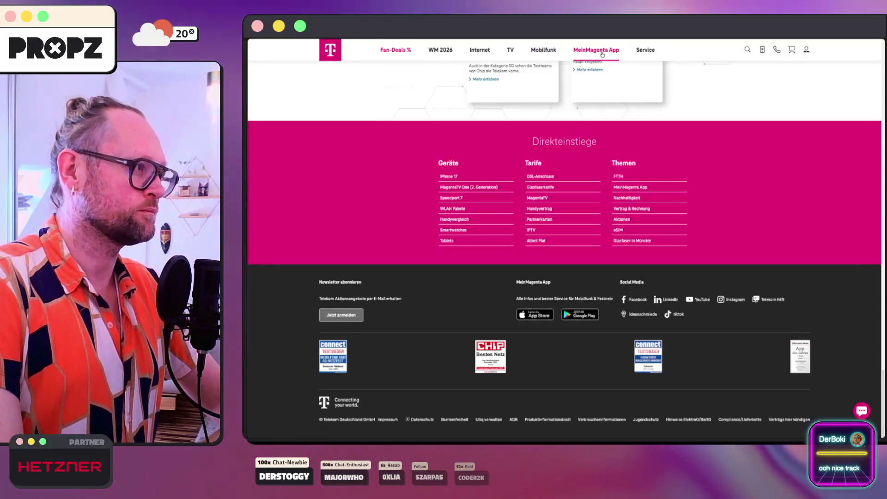
{"action": "scroll", "coordinate": [602, 54], "scroll_direction": "up", "scroll_amount": 15}
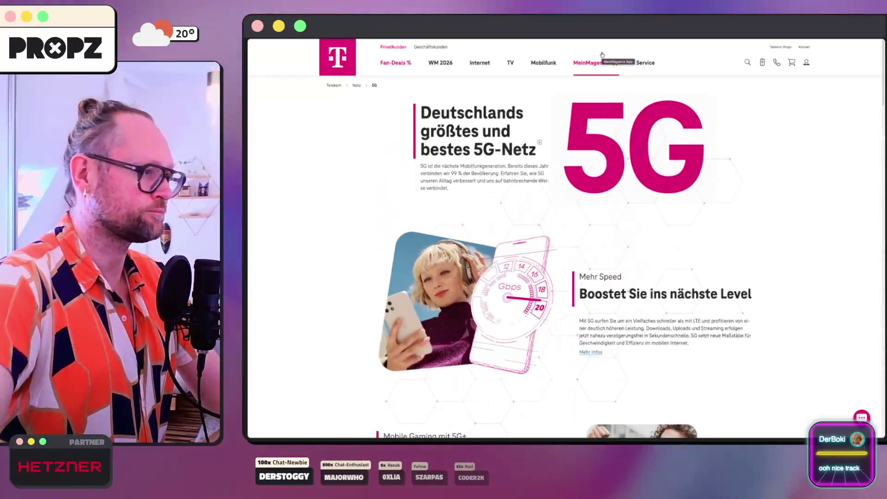
{"action": "key", "text": "ctrl+Tab"}
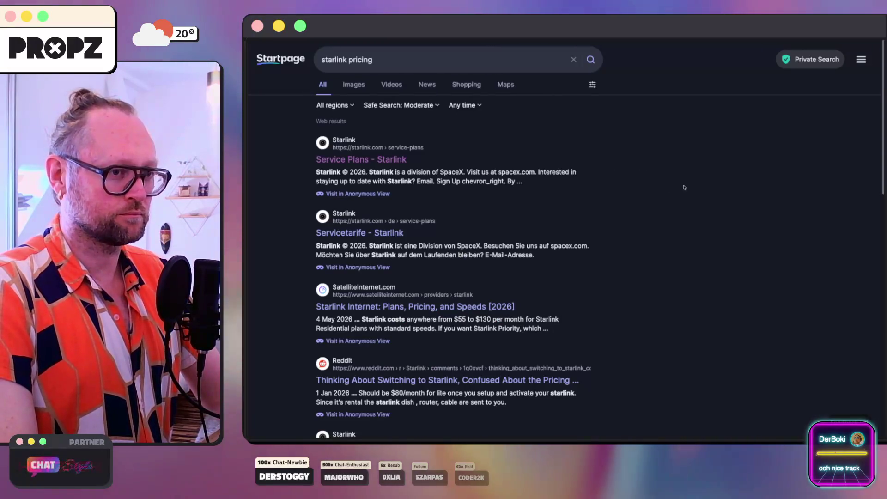
Bring up the Codex terminal, read the Fix Viewer Skin HTML Baseline plan, and exit with Ctrl+C.
{"action": "key", "text": "ctrl+Tab"}
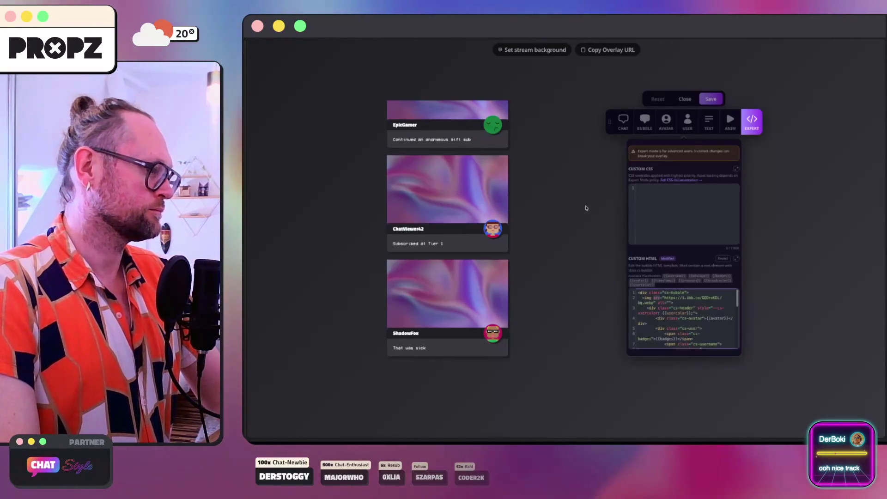
{"action": "left_click", "coordinate": [363, 430]}
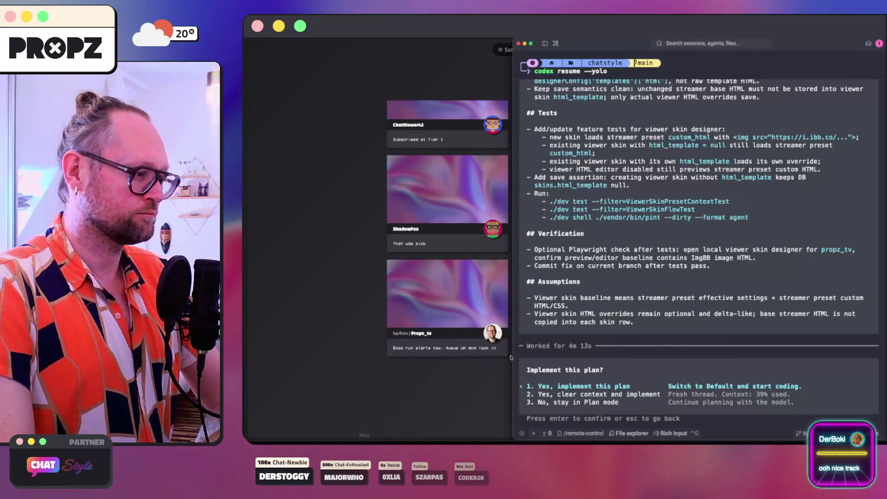
{"action": "scroll", "coordinate": [649, 239], "scroll_direction": "up", "scroll_amount": 10}
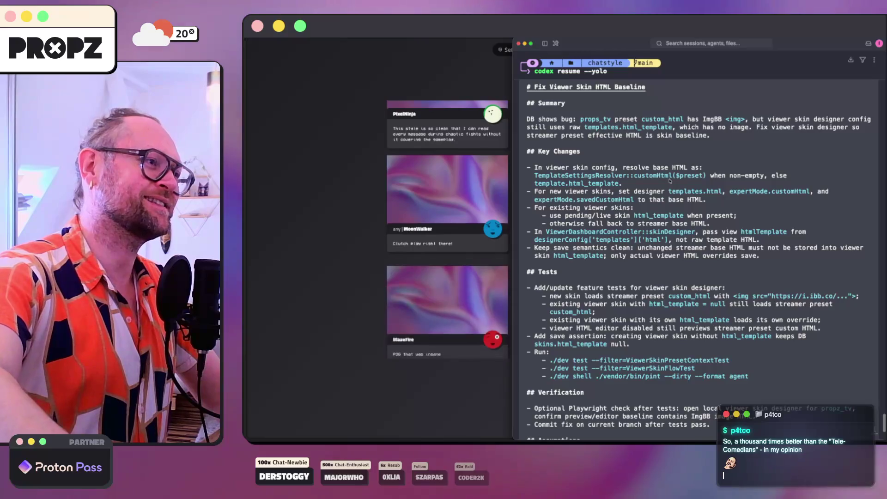
{"action": "scroll", "coordinate": [670, 180], "scroll_direction": "down", "scroll_amount": 2}
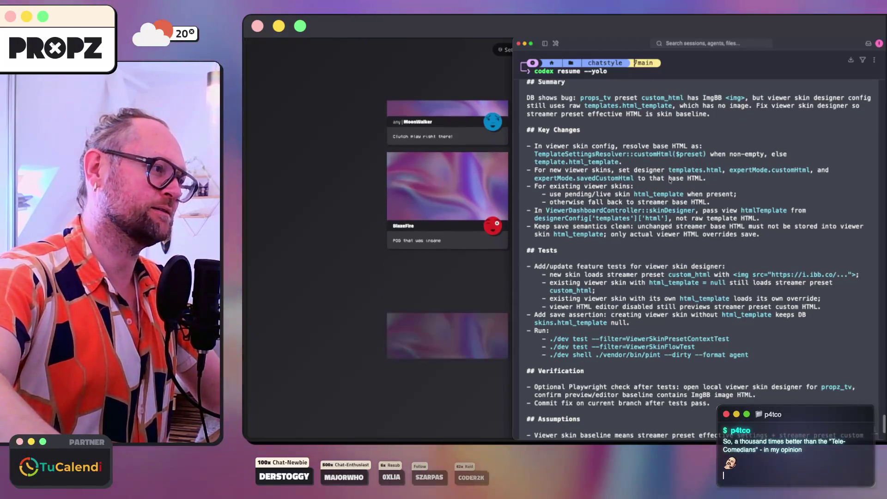
{"action": "scroll", "coordinate": [670, 180], "scroll_direction": "down", "scroll_amount": 3}
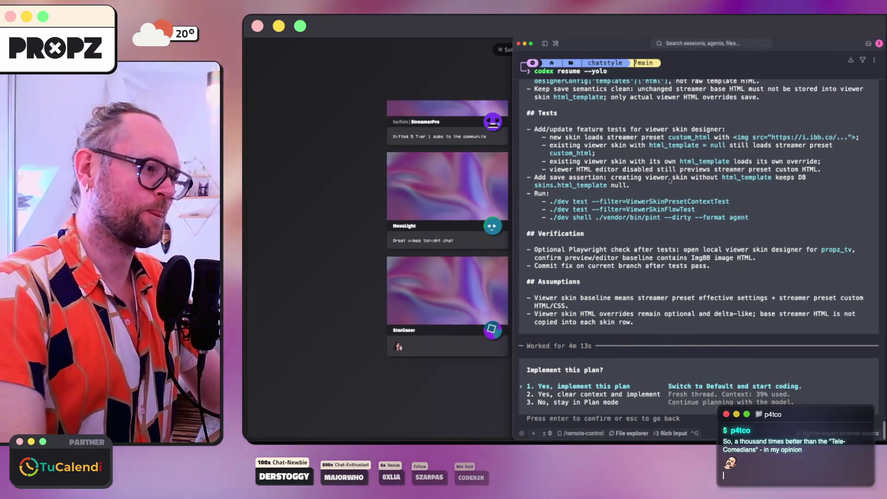
{"action": "key", "text": "ctrl+c"}
{"action": "key", "text": "ctrl+c"}
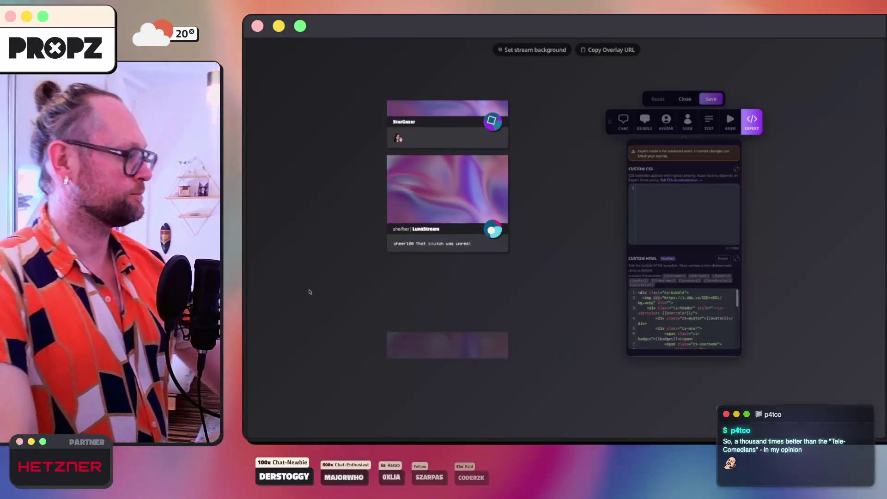
Visit the ChatStyle My Skins page and then the Dashboard.
{"action": "left_click", "coordinate": [307, 289]}
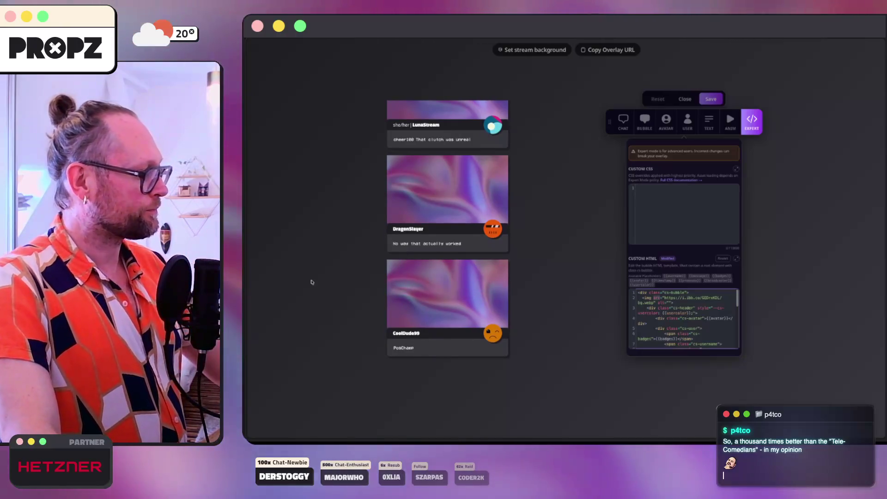
{"action": "left_click", "coordinate": [270, 307]}
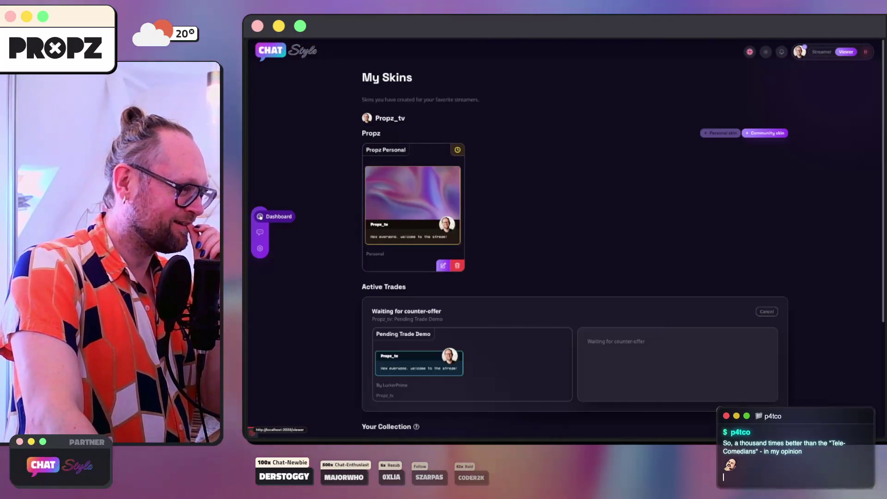
{"action": "left_click", "coordinate": [262, 253]}
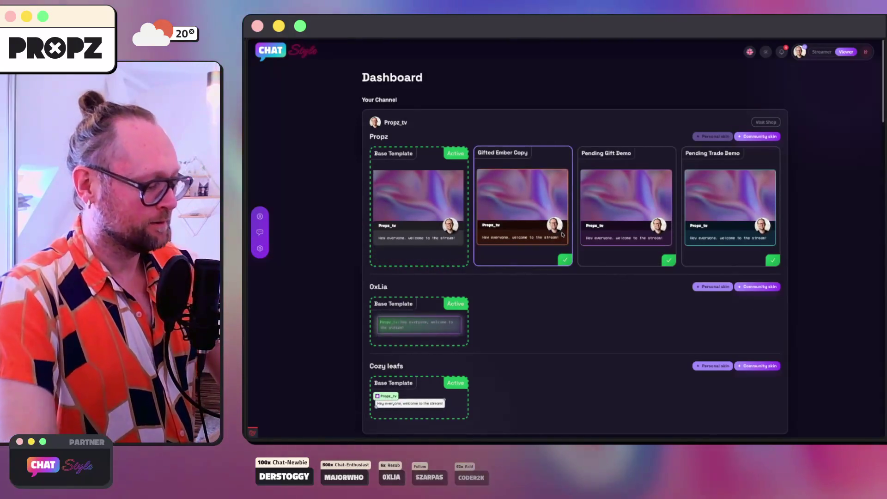
Load dev.chatstyle.gg, scroll down to the template gallery, then switch to PhpStorm.
{"action": "key", "text": "ctrl+l"}
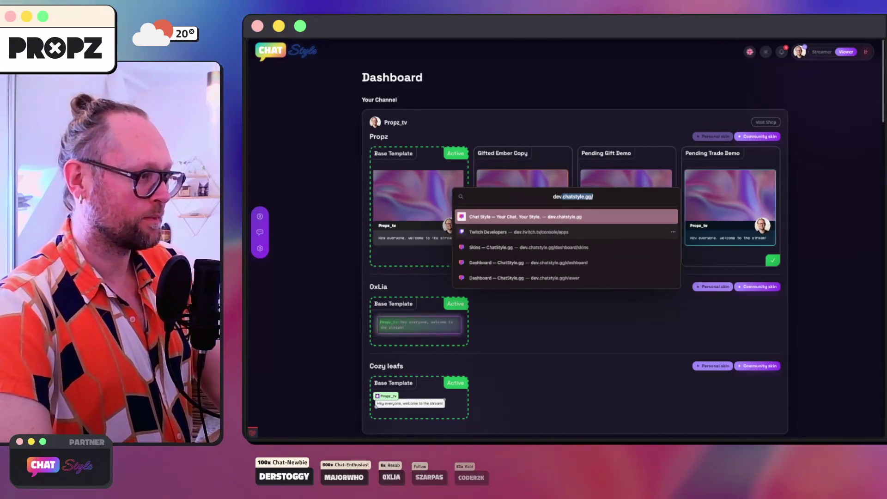
{"action": "key", "text": "Return"}
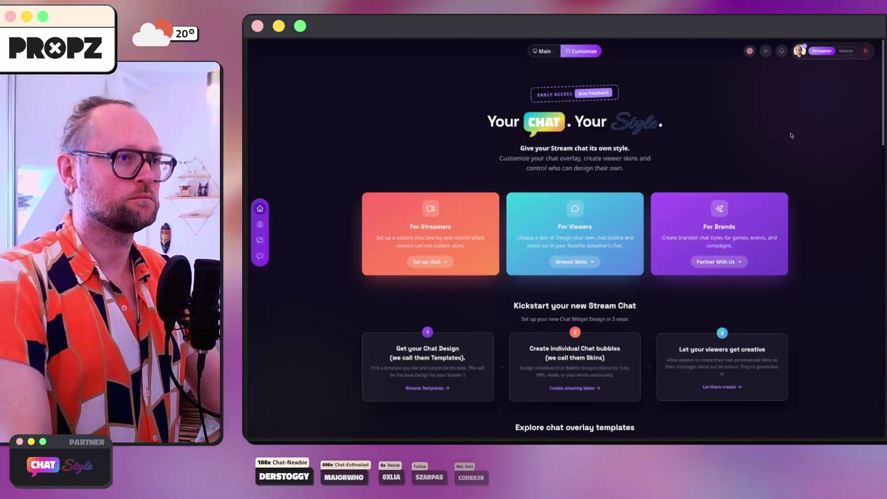
{"action": "scroll", "coordinate": [769, 158], "scroll_direction": "down", "scroll_amount": 5}
{"action": "scroll", "coordinate": [769, 159], "scroll_direction": "down", "scroll_amount": 3}
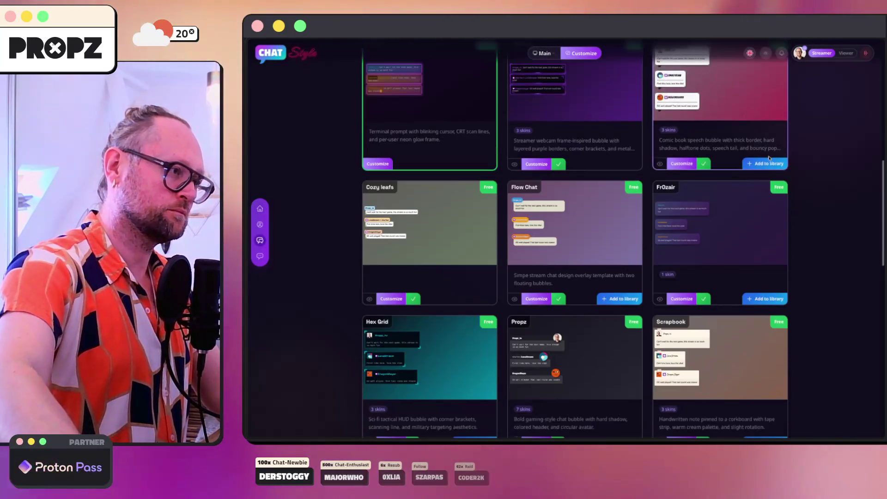
{"action": "scroll", "coordinate": [770, 158], "scroll_direction": "up", "scroll_amount": 2}
{"action": "scroll", "coordinate": [770, 159], "scroll_direction": "down", "scroll_amount": 1}
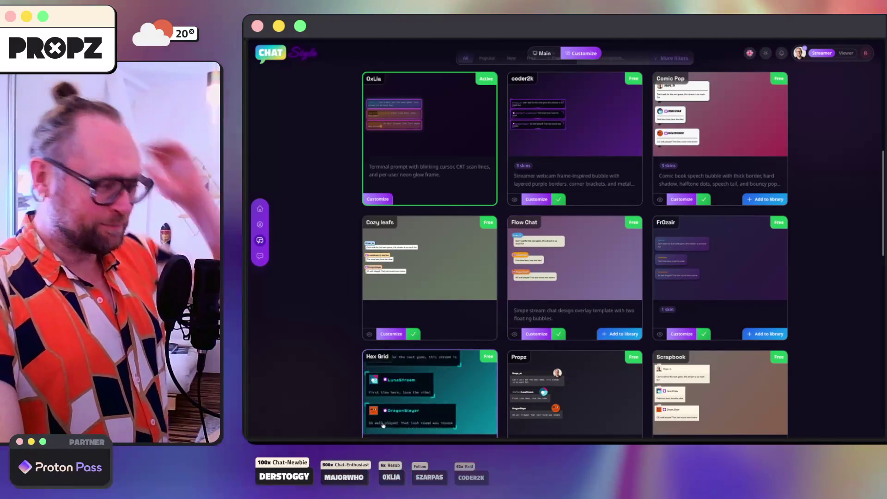
{"action": "key", "text": "super+Tab"}
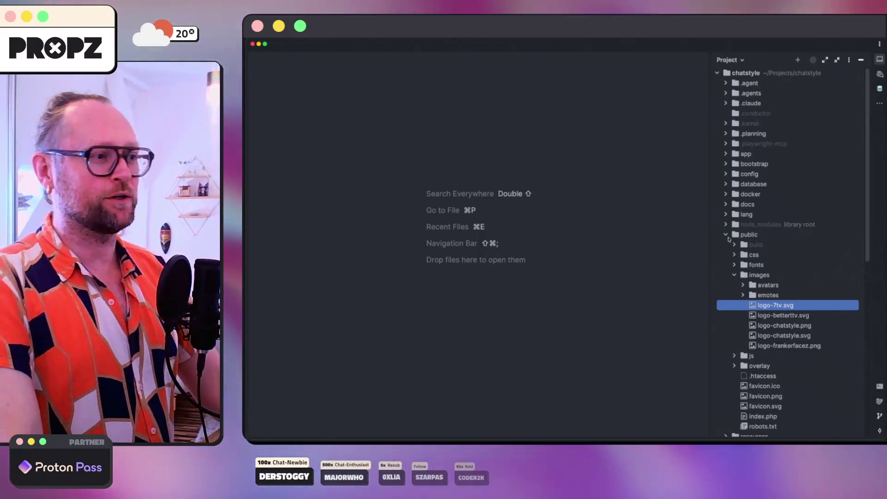
Expand database > templates in the project tree and open flow-chat.php.
{"action": "left_click", "coordinate": [726, 234]}
{"action": "left_click", "coordinate": [726, 184]}
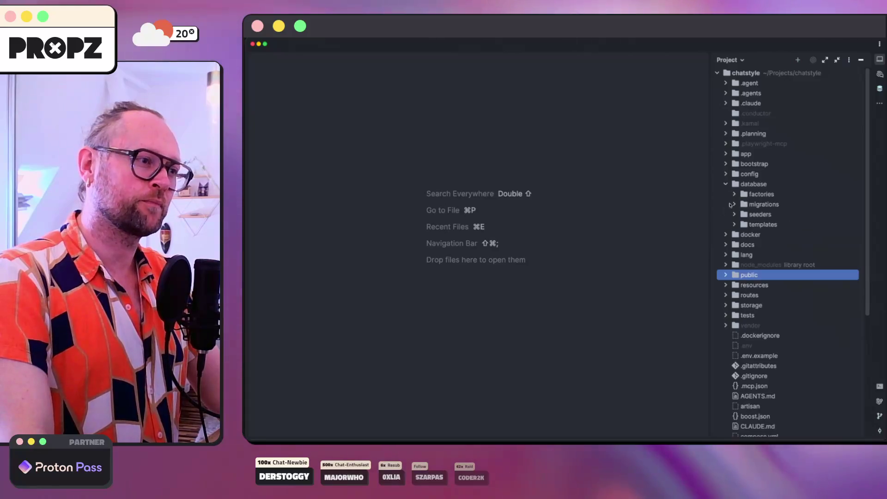
{"action": "left_click", "coordinate": [735, 225]}
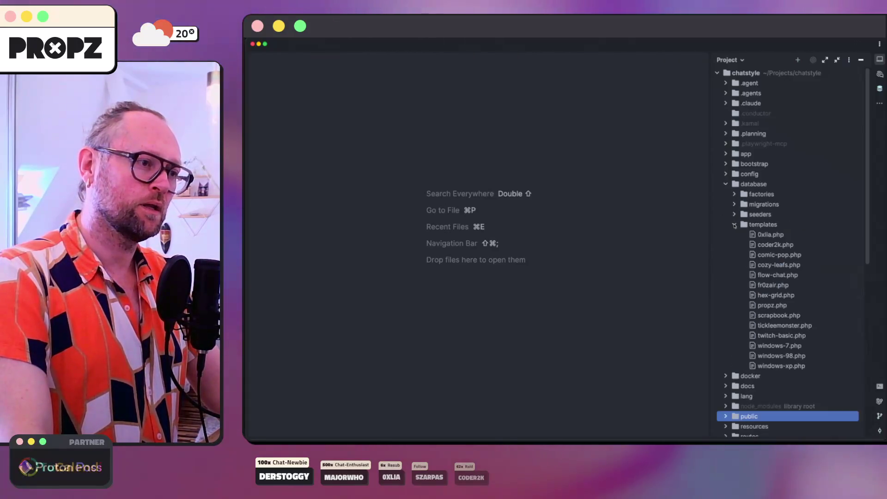
{"action": "left_click", "coordinate": [735, 225]}
{"action": "left_click", "coordinate": [735, 225]}
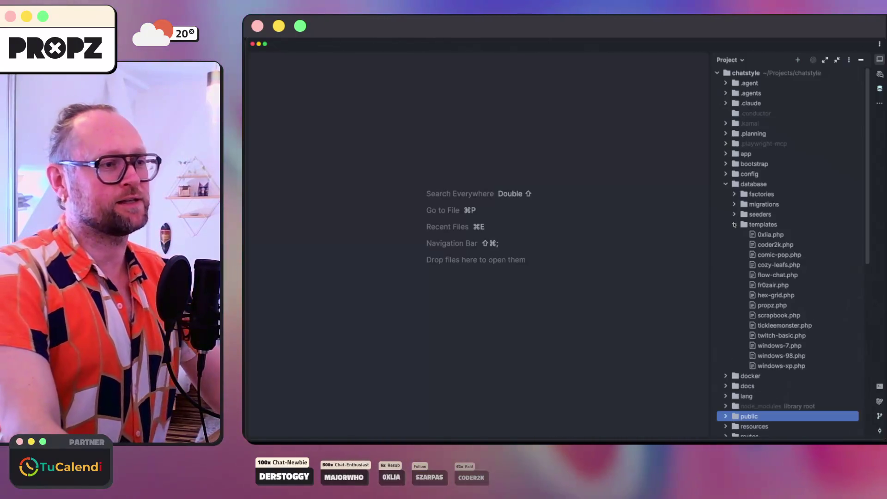
{"action": "double_click", "coordinate": [763, 276]}
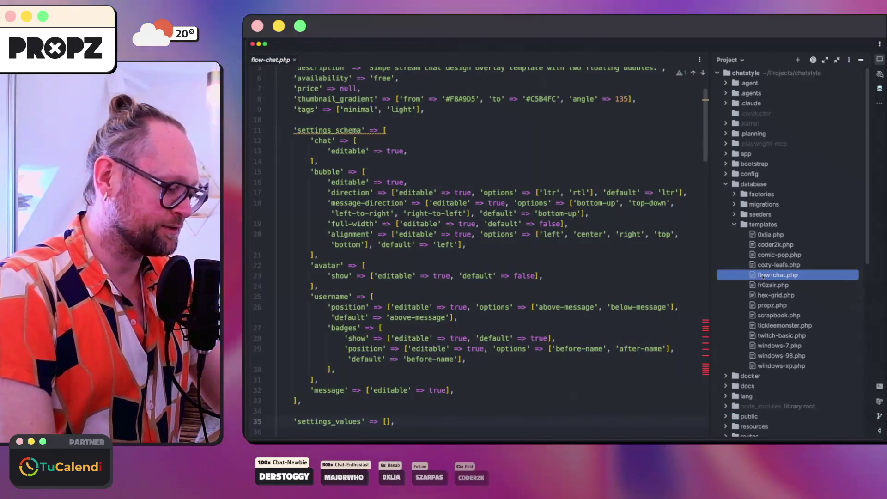
Copy flow-chat.php as runika.php, declining to add it to Git.
{"action": "key", "text": "F5"}
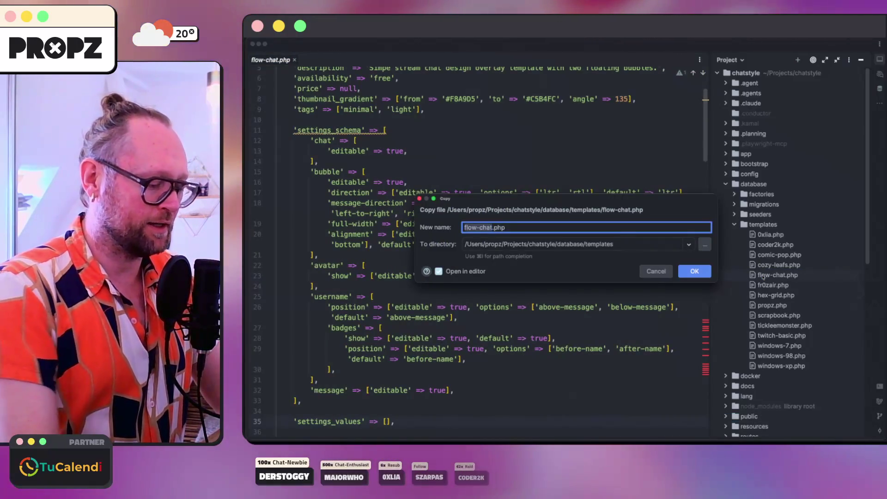
{"action": "type", "text": "ru"}
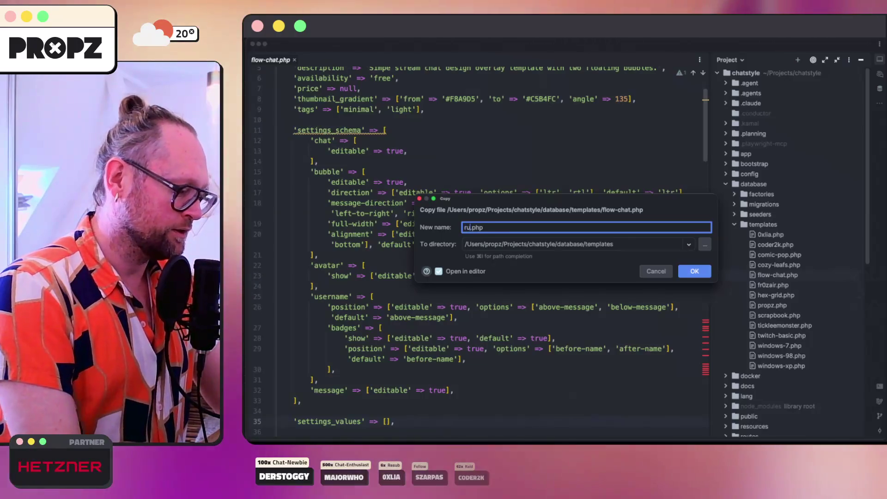
{"action": "type", "text": "nika"}
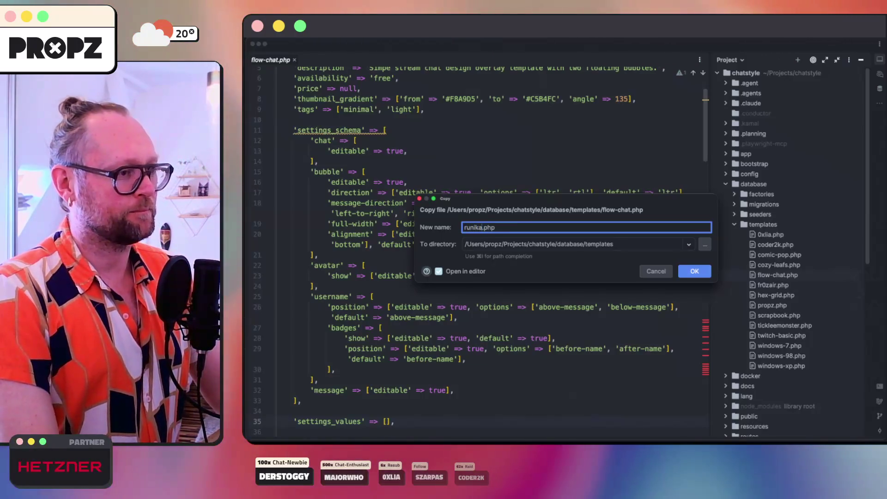
{"action": "key", "text": "Return"}
{"action": "key", "text": "Escape"}
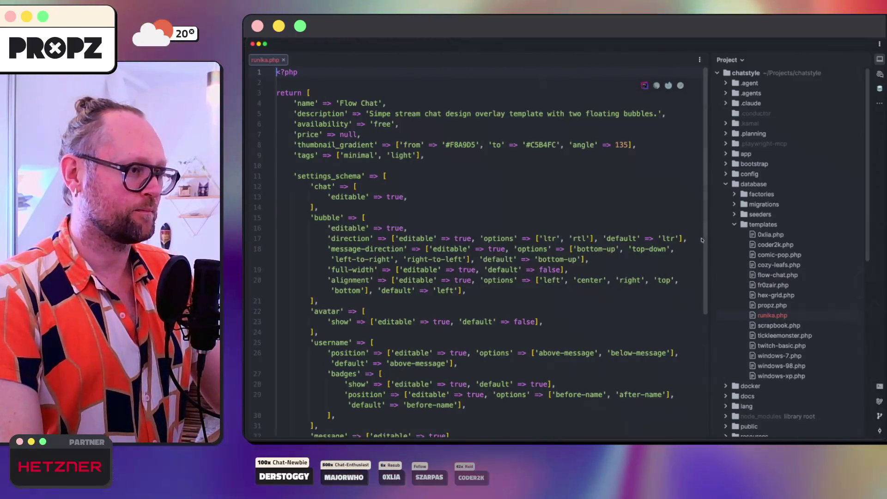
Replace 'Flow' in the template name by typing 'rld of little Legends', then check the avatar show setting.
{"action": "left_click_drag", "start_coordinate": [340, 103], "coordinate": [380, 103]}
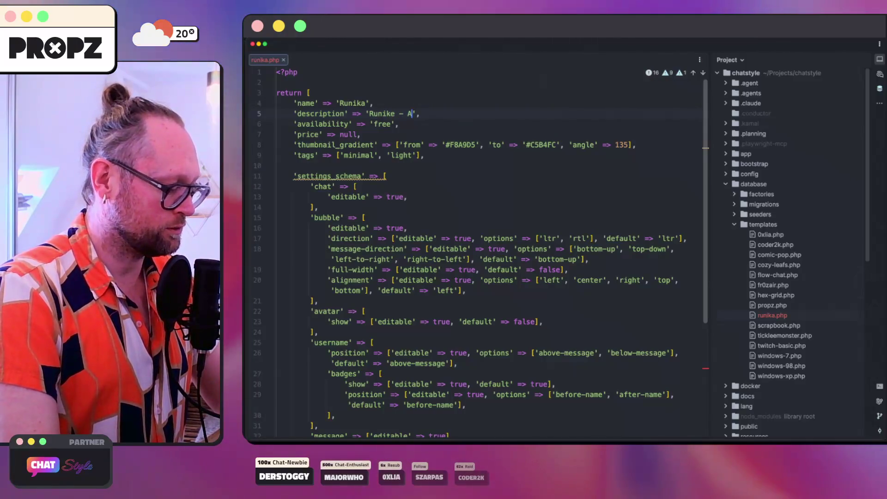
{"action": "type", "text": " World of little Leg"}
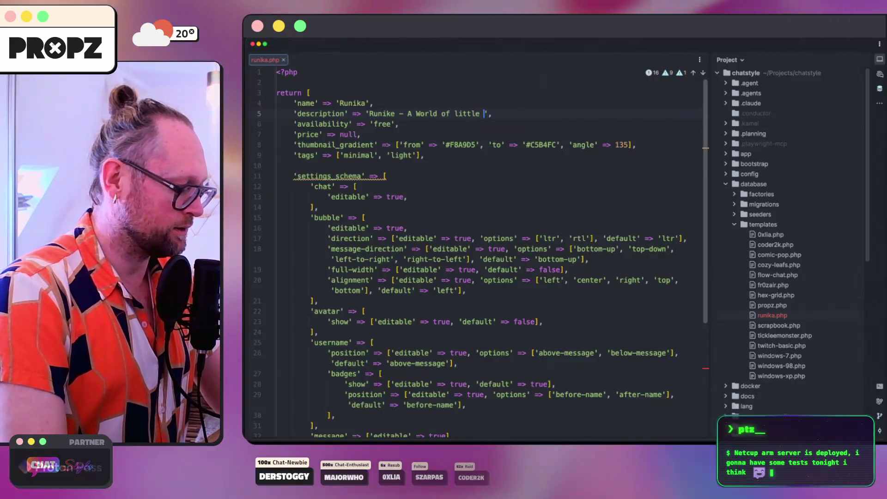
{"action": "type", "text": "ends"}
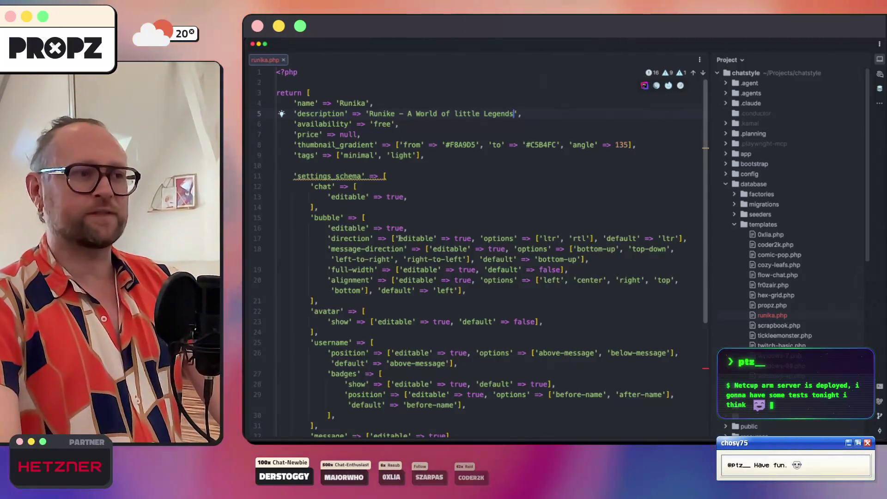
{"action": "left_click", "coordinate": [424, 321]}
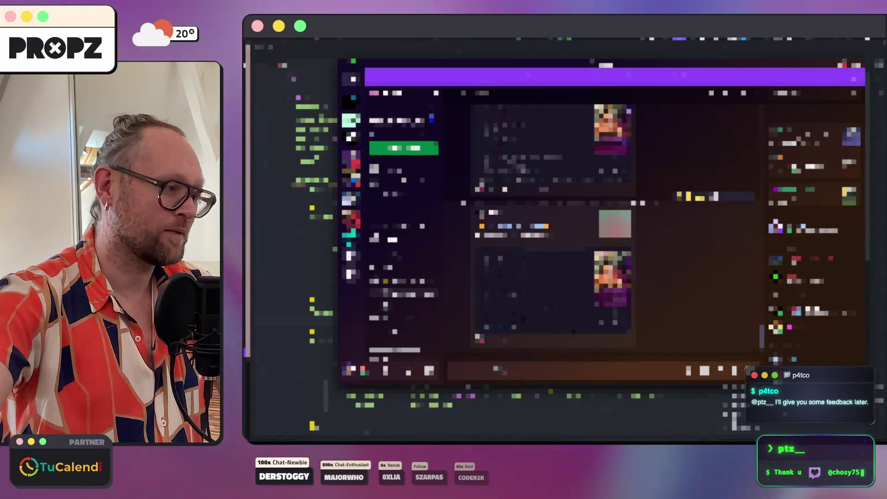
Go to the direct messages overview and open a member's conversation, scrolling up to the sprite images.
{"action": "scroll", "coordinate": [403, 254], "scroll_direction": "down", "scroll_amount": 3}
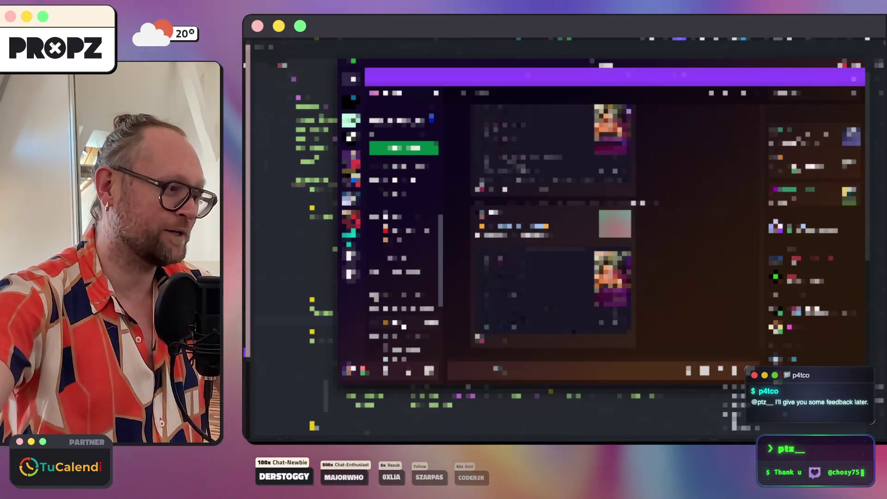
{"action": "scroll", "coordinate": [402, 254], "scroll_direction": "down", "scroll_amount": 2}
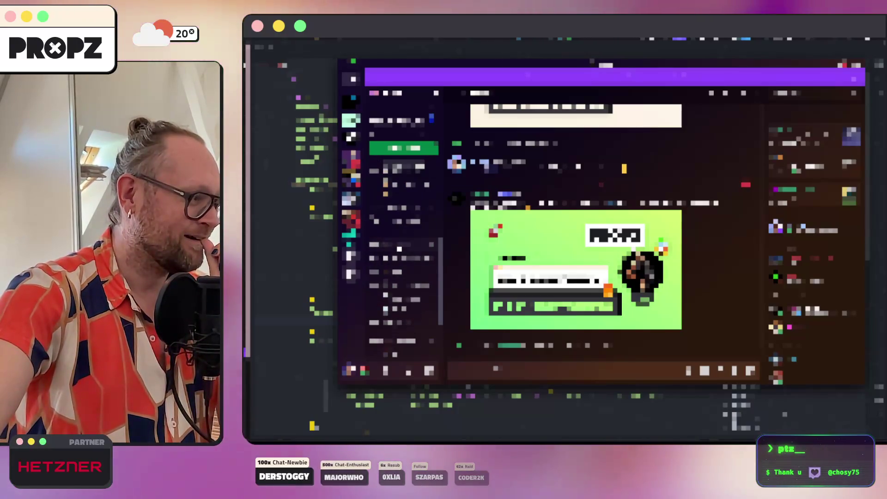
{"action": "scroll", "coordinate": [402, 255], "scroll_direction": "up", "scroll_amount": 3}
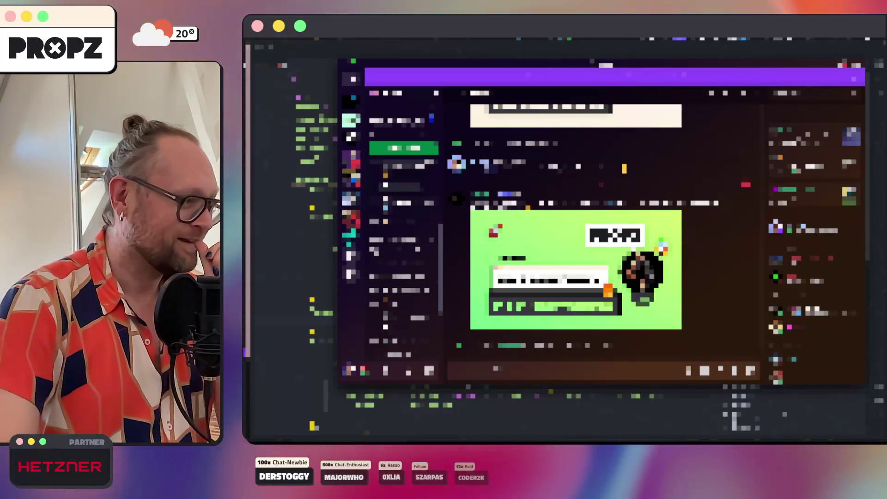
{"action": "left_click", "coordinate": [351, 79]}
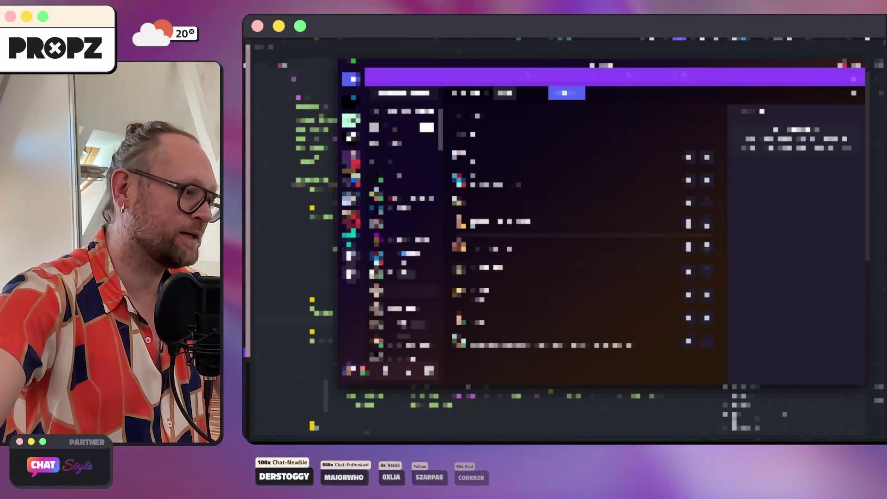
{"action": "scroll", "coordinate": [402, 231], "scroll_direction": "down", "scroll_amount": 5}
{"action": "scroll", "coordinate": [404, 231], "scroll_direction": "down", "scroll_amount": 3}
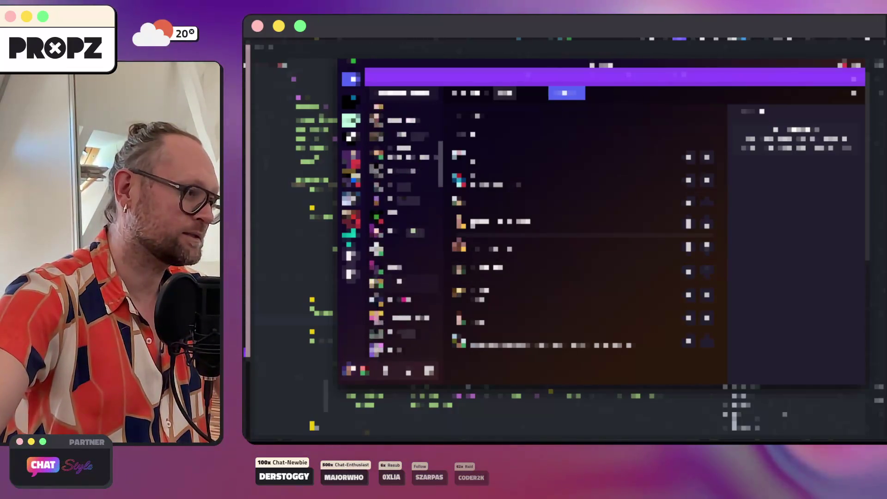
{"action": "scroll", "coordinate": [404, 232], "scroll_direction": "down", "scroll_amount": 4}
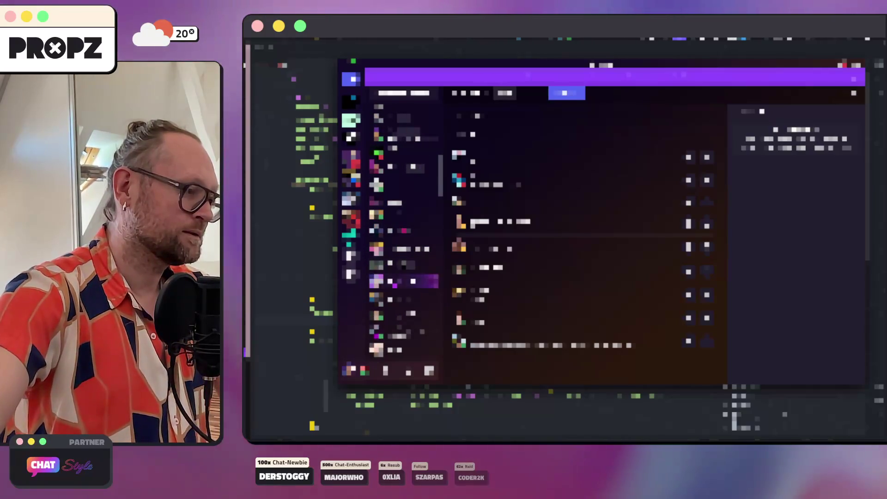
{"action": "scroll", "coordinate": [404, 231], "scroll_direction": "down", "scroll_amount": 5}
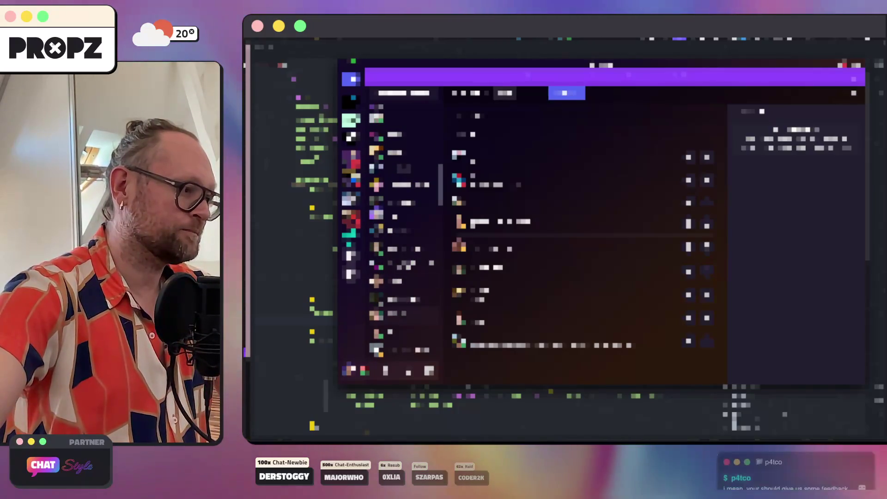
{"action": "left_click", "coordinate": [402, 315]}
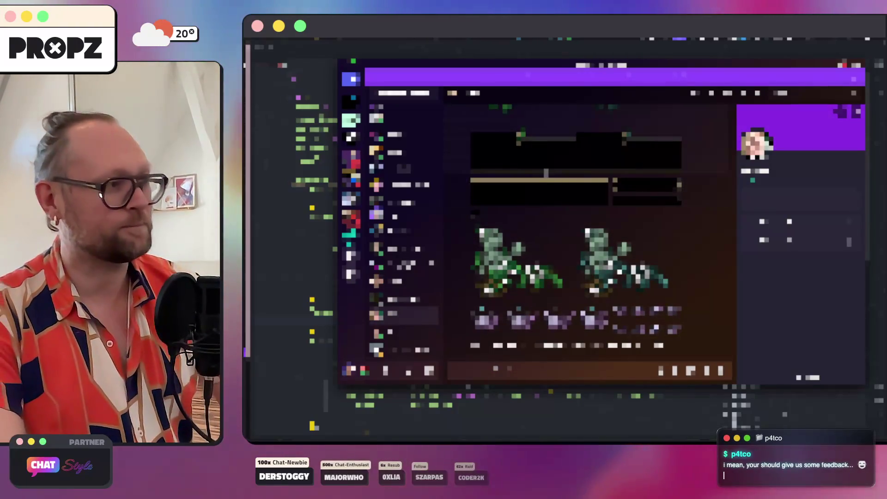
{"action": "key", "text": "Escape"}
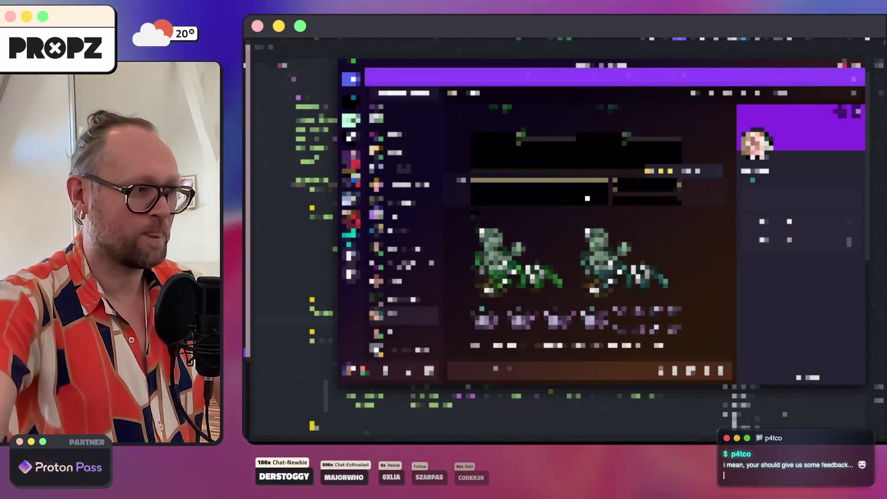
{"action": "scroll", "coordinate": [588, 198], "scroll_direction": "up", "scroll_amount": 10}
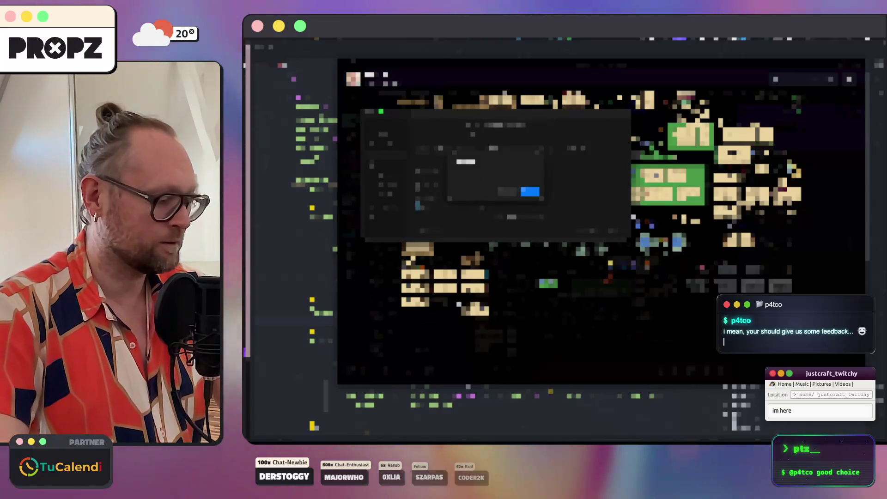
Dismiss the open prompts and save the sprite sheet image to disk.
{"action": "key", "text": "Return"}
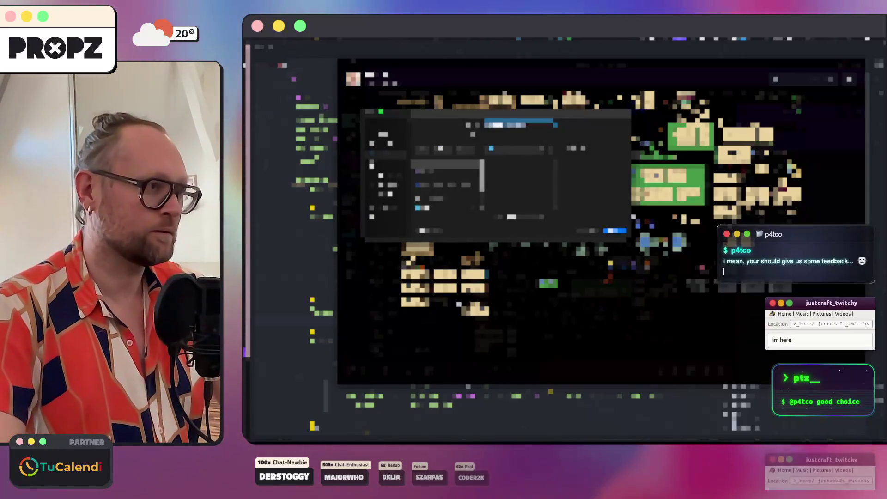
{"action": "key", "text": "Return"}
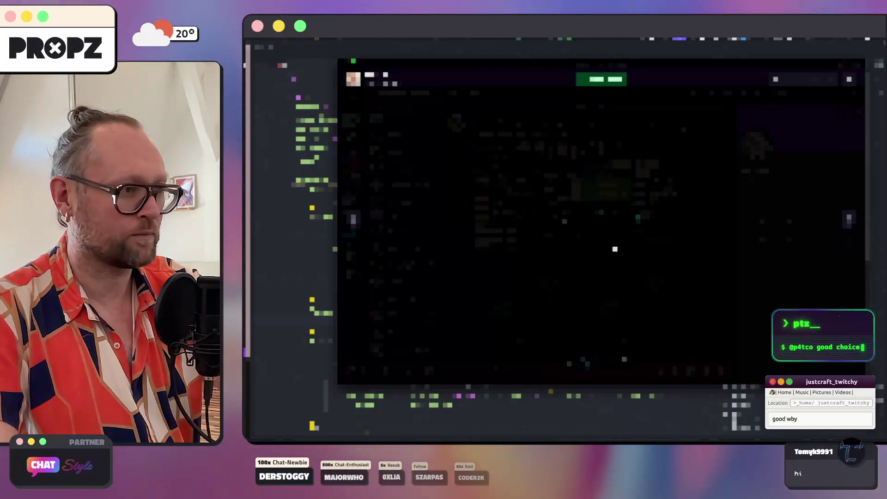
{"action": "right_click", "coordinate": [592, 221]}
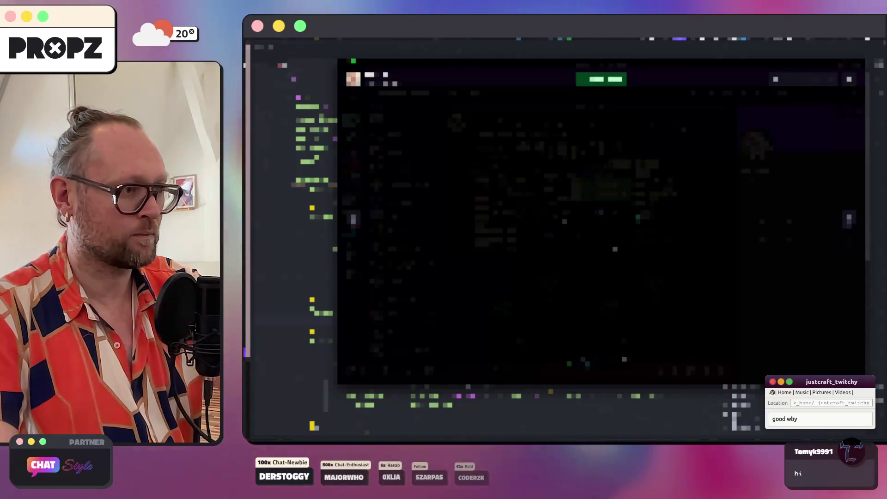
{"action": "left_click", "coordinate": [615, 230]}
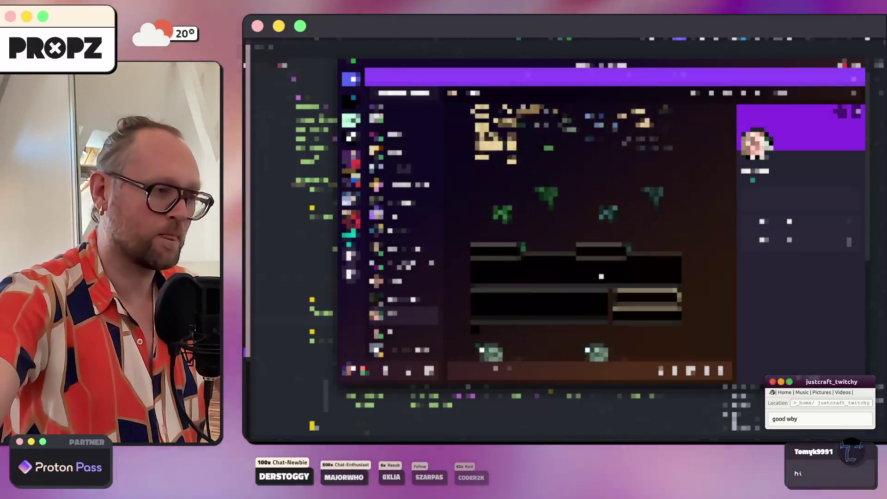
Open another conversation image full-size and save it to disk.
{"action": "left_click", "coordinate": [541, 221]}
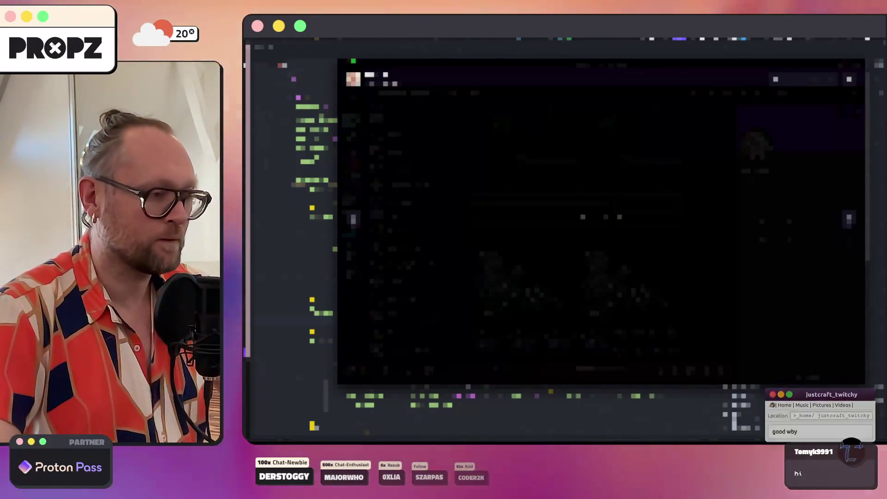
{"action": "right_click", "coordinate": [603, 220]}
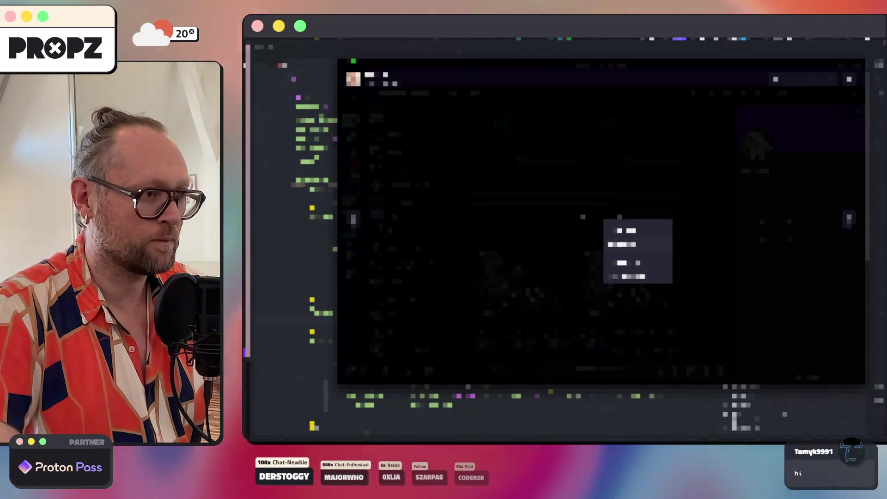
{"action": "left_click", "coordinate": [633, 277]}
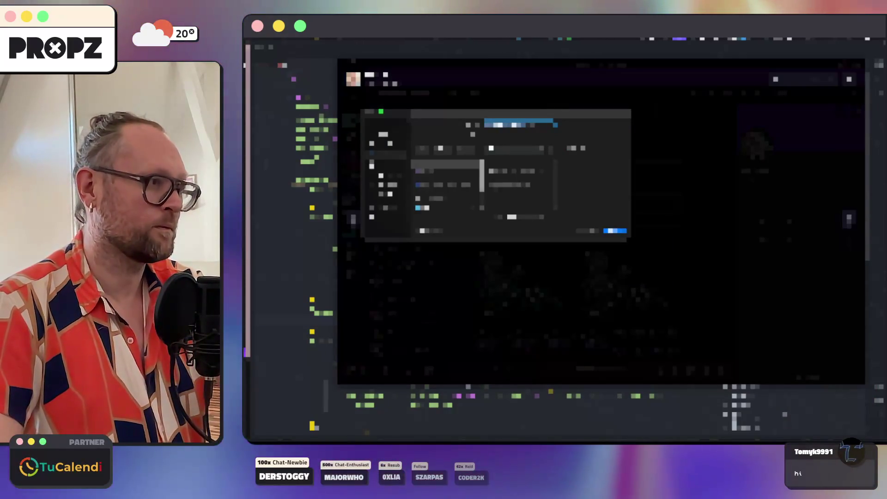
{"action": "key", "text": "Return"}
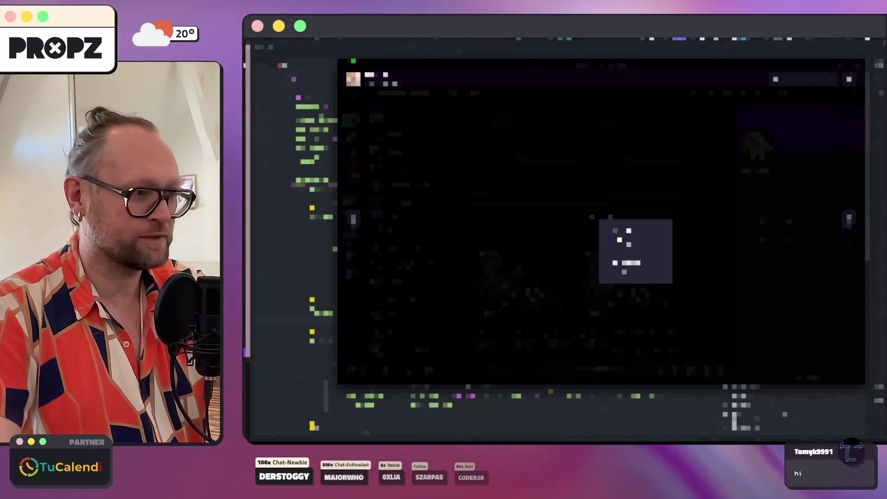
{"action": "key", "text": "ctrl+s"}
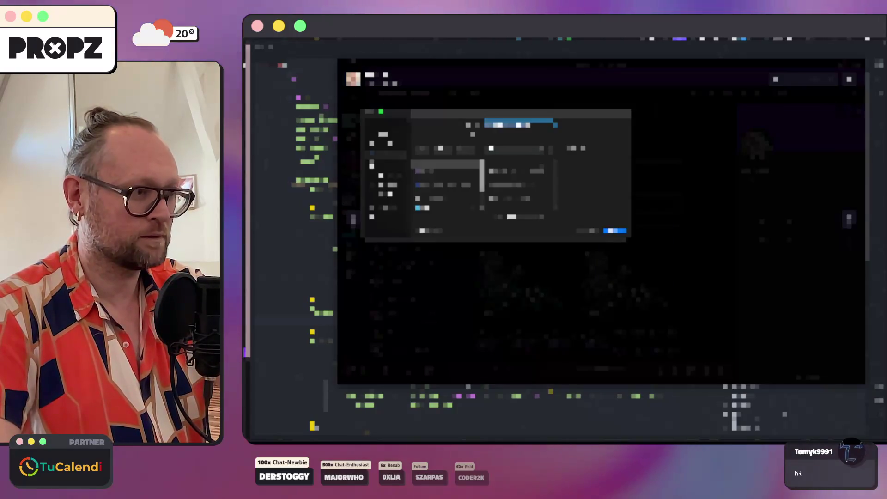
{"action": "key", "text": "Return"}
{"action": "key", "text": "Escape"}
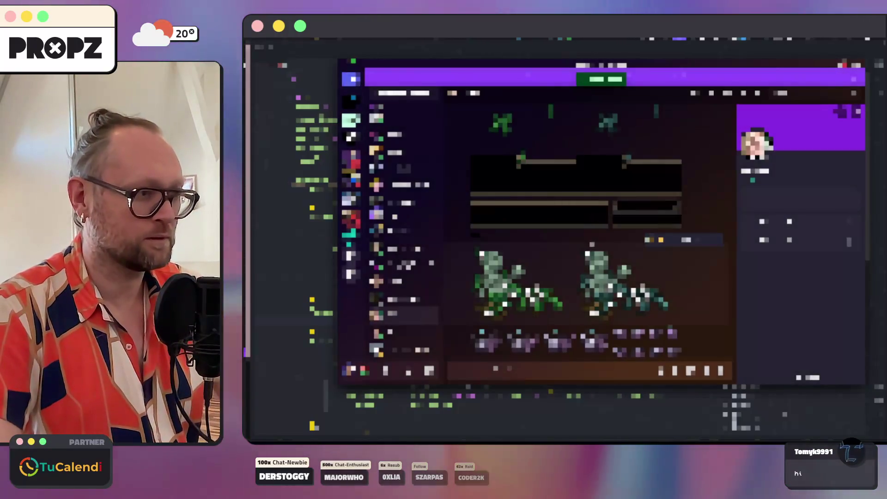
Open a sprite image full-size, browse through the next five images, then hide the chat app.
{"action": "scroll", "coordinate": [590, 234], "scroll_direction": "down", "scroll_amount": 1}
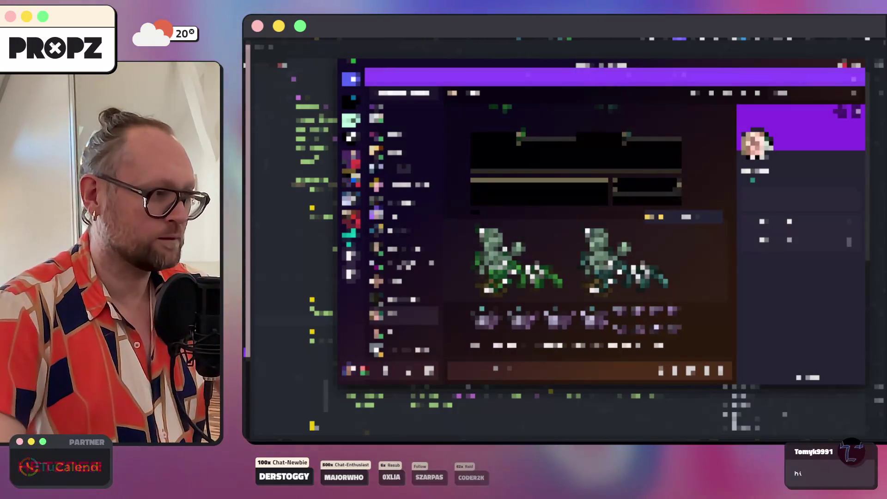
{"action": "left_click", "coordinate": [619, 259]}
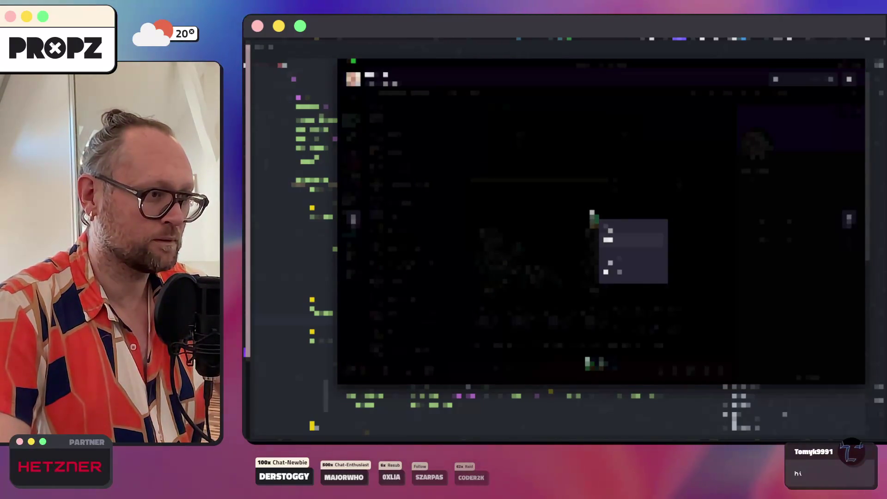
{"action": "key", "text": "Right"}
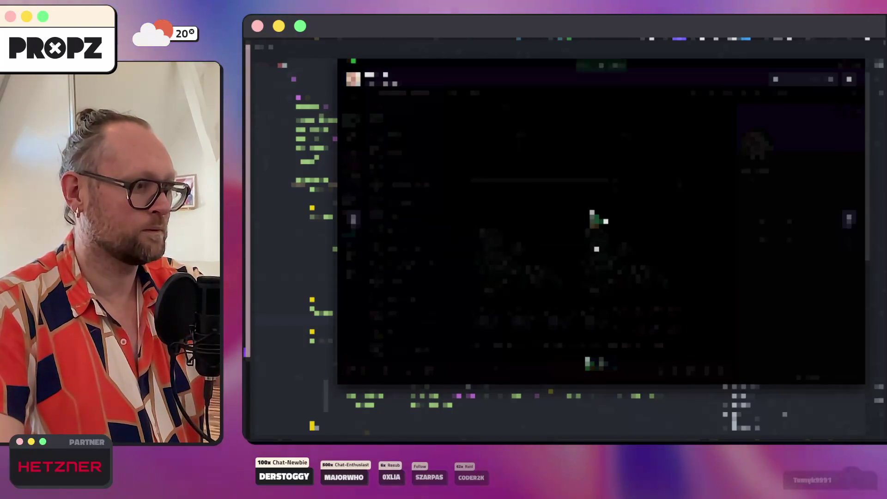
{"action": "key", "text": "Right"}
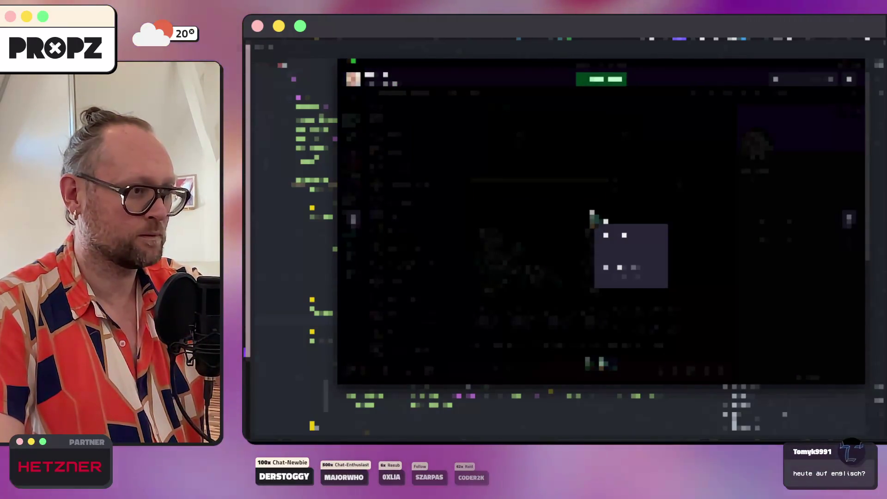
{"action": "key", "text": "Right"}
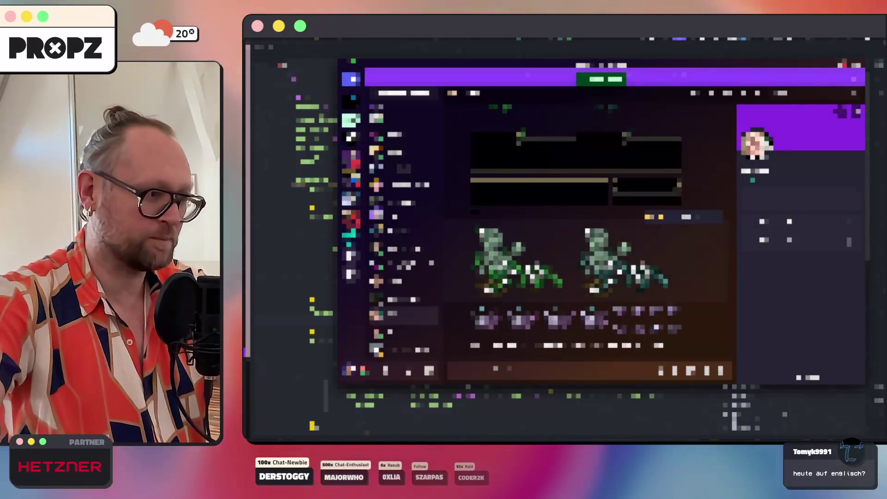
{"action": "key", "text": "Right"}
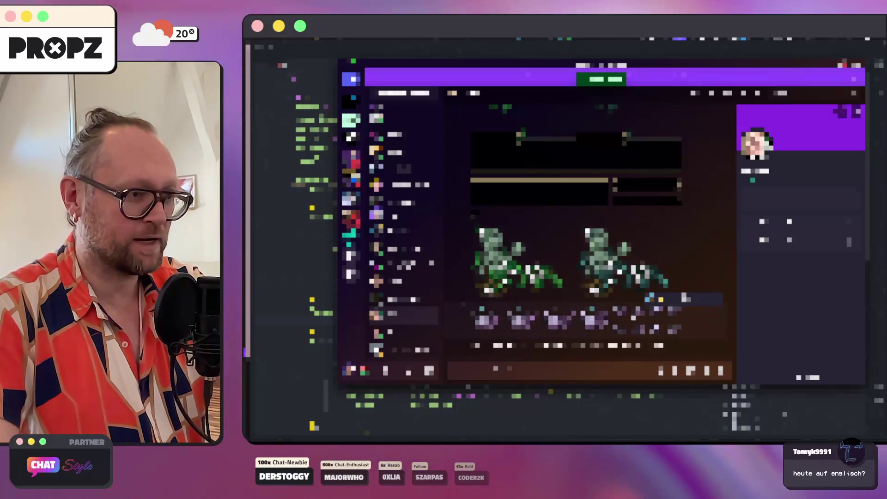
{"action": "key", "text": "Right"}
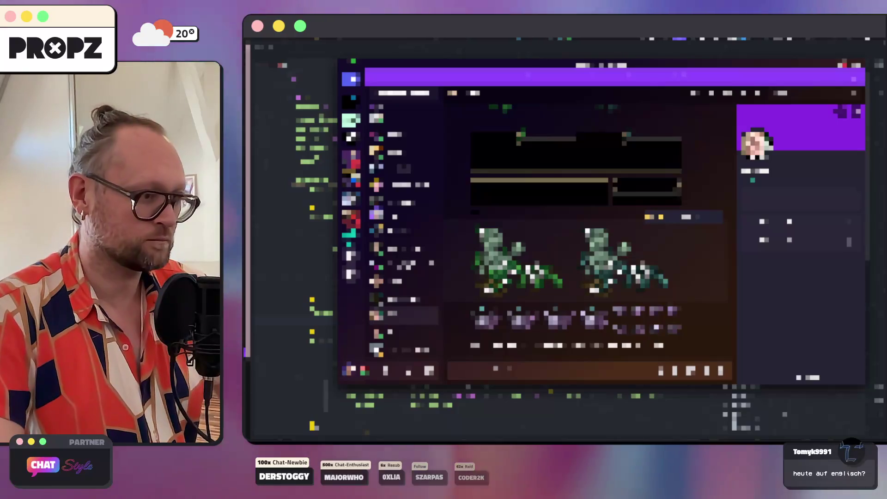
{"action": "scroll", "coordinate": [576, 231], "scroll_direction": "up", "scroll_amount": 10}
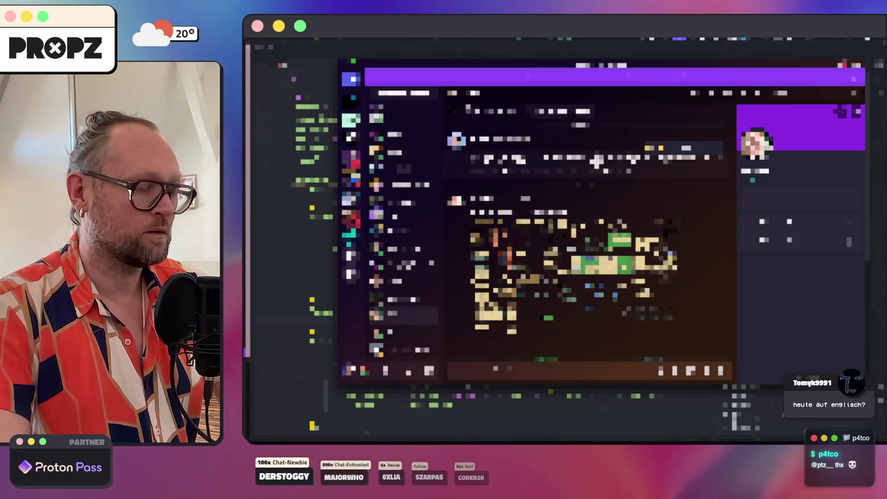
{"action": "key", "text": "super+Tab"}
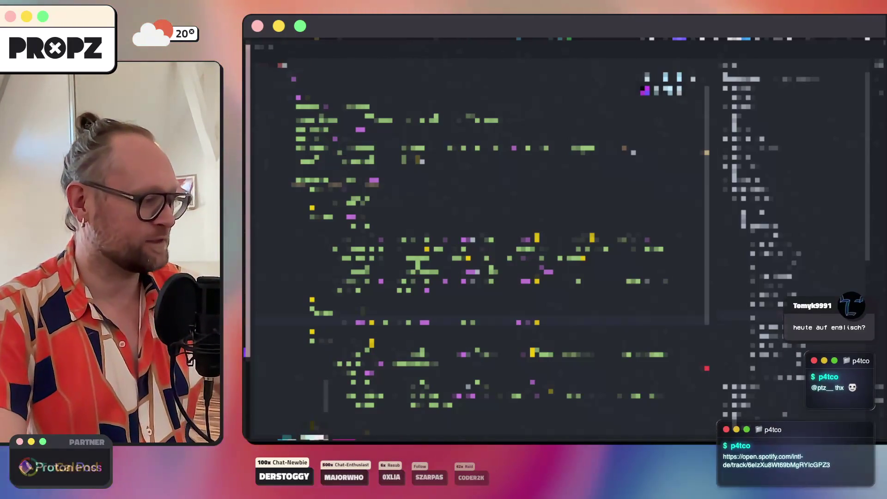
{"action": "key", "text": "super+Tab"}
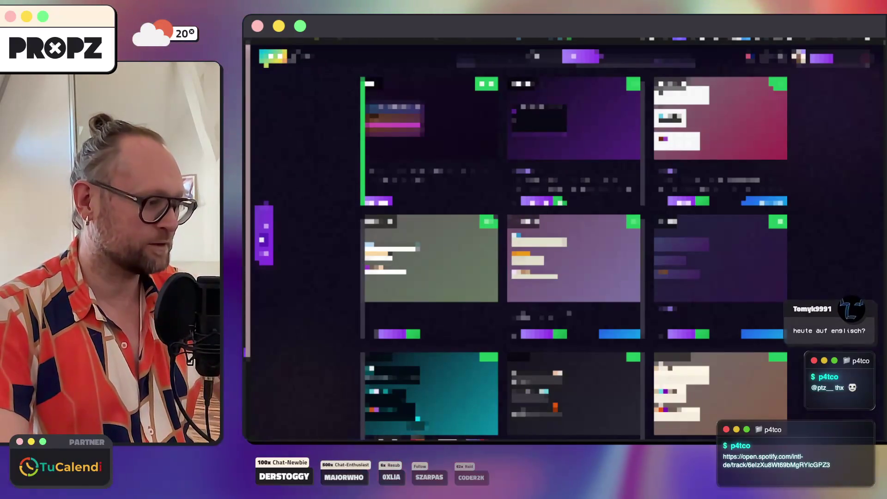
Switch from the thumbnail gallery to the design editor.
{"action": "key", "text": "Return"}
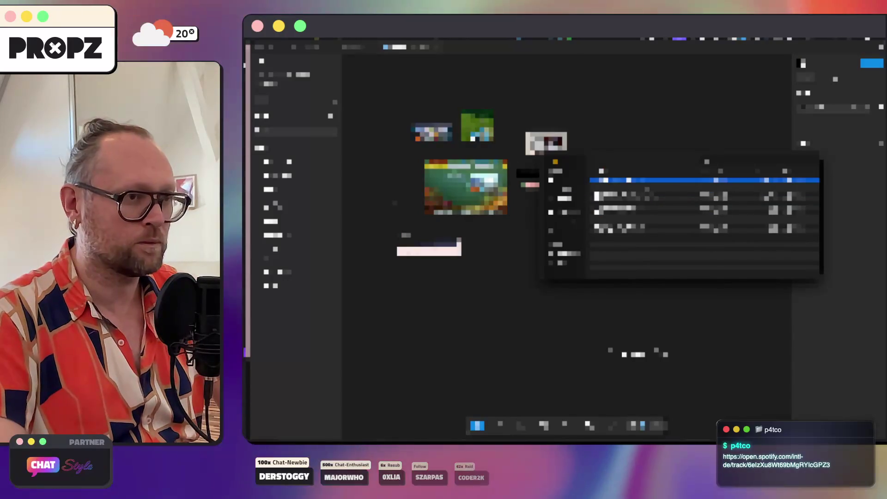
Pick the UI sprite sheet from the file list, import it, and drag it below the other images.
{"action": "key", "text": "Down"}
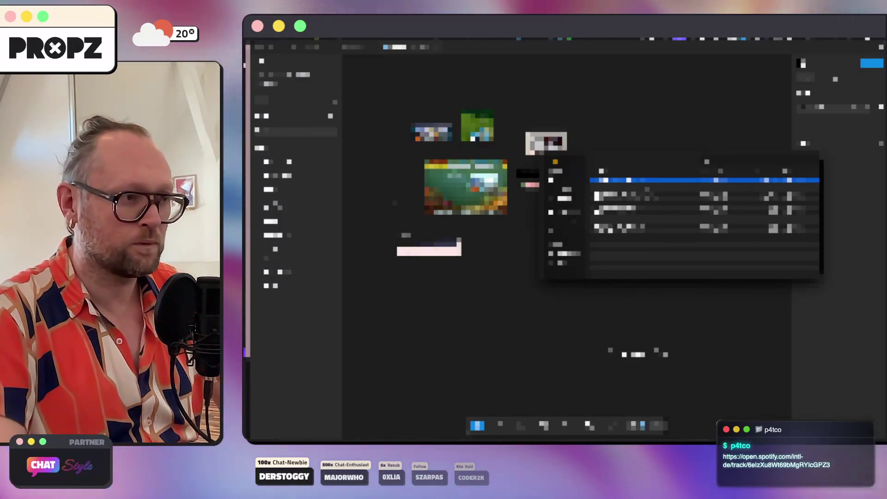
{"action": "key", "text": "Down"}
{"action": "key", "text": "Down"}
{"action": "key", "text": "Down"}
{"action": "key", "text": "Return"}
{"action": "key", "text": "Escape"}
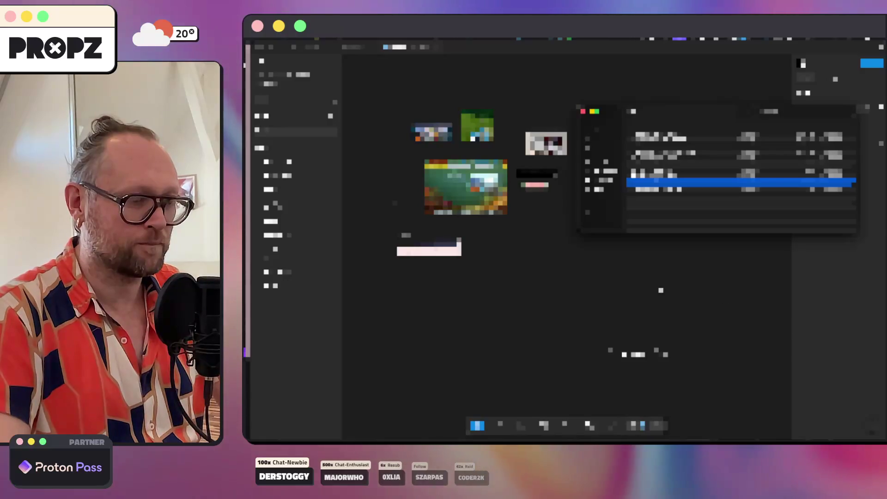
{"action": "key", "text": "Return"}
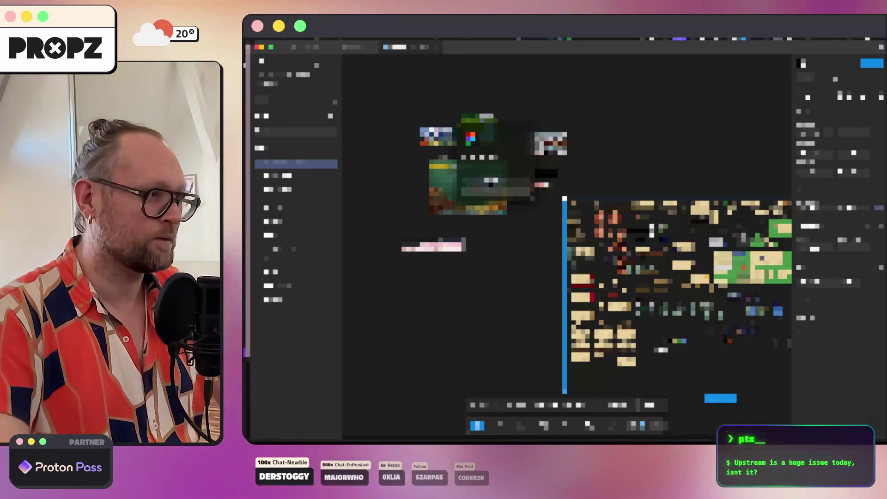
{"action": "scroll", "coordinate": [564, 259], "scroll_direction": "down", "scroll_amount": 5}
{"action": "left_click_drag", "start_coordinate": [651, 229], "coordinate": [491, 280]}
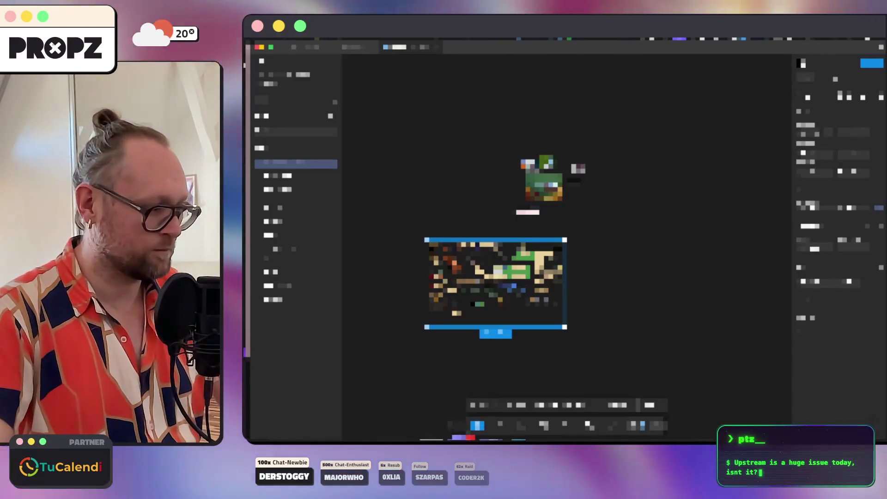
Scroll the chat window briefly, then return to the Figma canvas.
{"action": "key", "text": "super+Tab"}
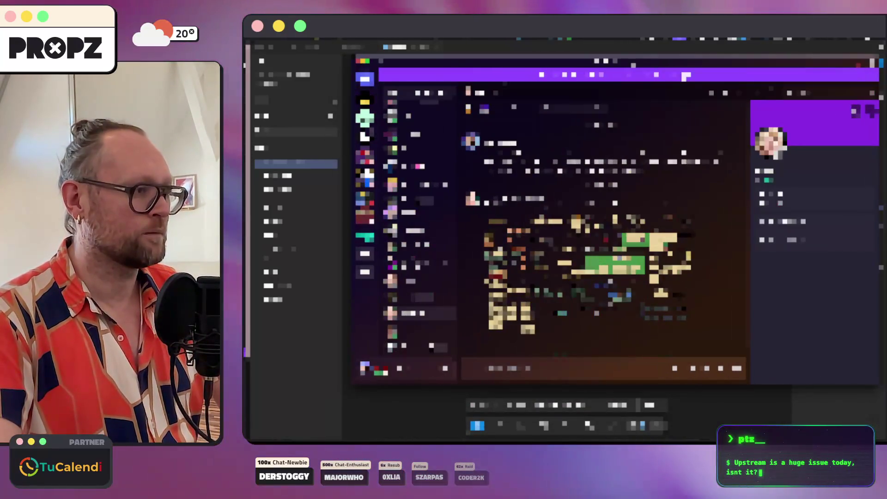
{"action": "scroll", "coordinate": [587, 222], "scroll_direction": "down", "scroll_amount": 5}
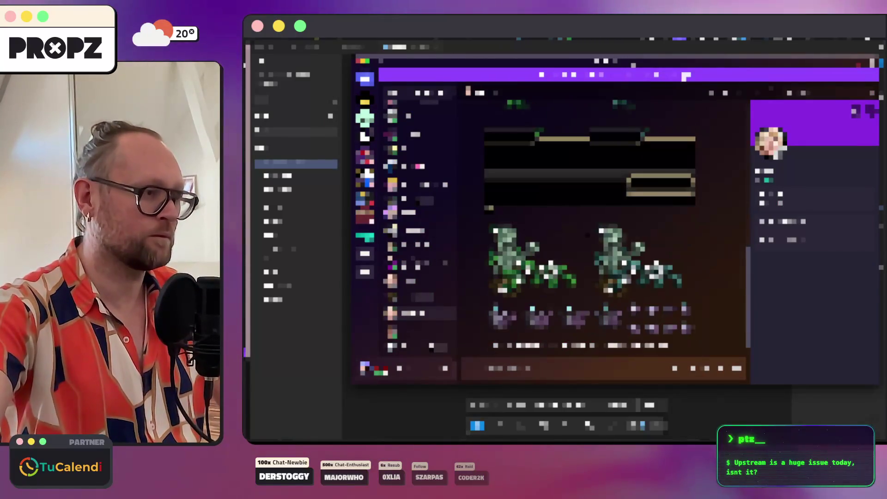
{"action": "key", "text": "super+Tab"}
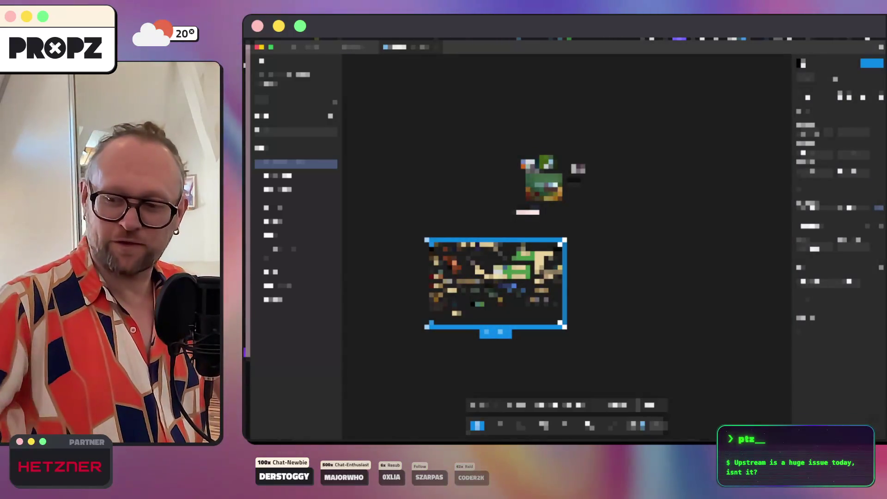
Zoom in on the sprite sheet's pixels, zoom back out, and wrap it in a new 'runika' frame.
{"action": "scroll", "coordinate": [451, 281], "scroll_direction": "up", "scroll_amount": 5}
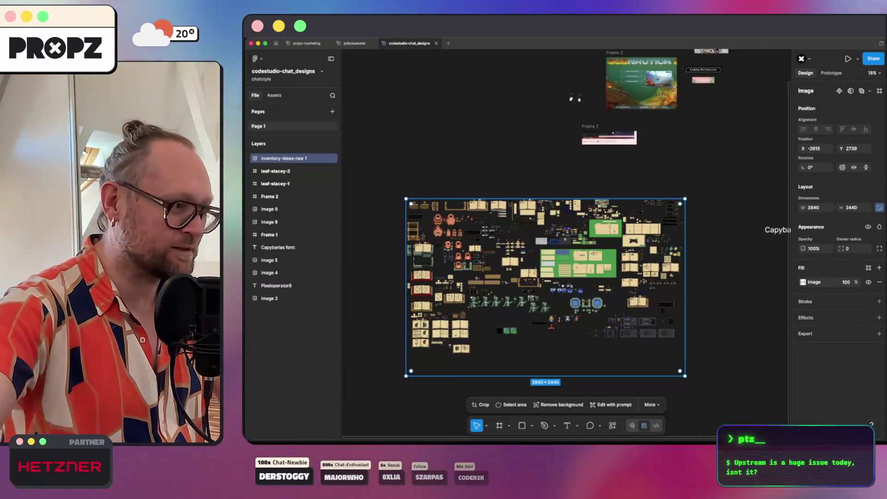
{"action": "scroll", "coordinate": [664, 231], "scroll_direction": "up", "scroll_amount": 15}
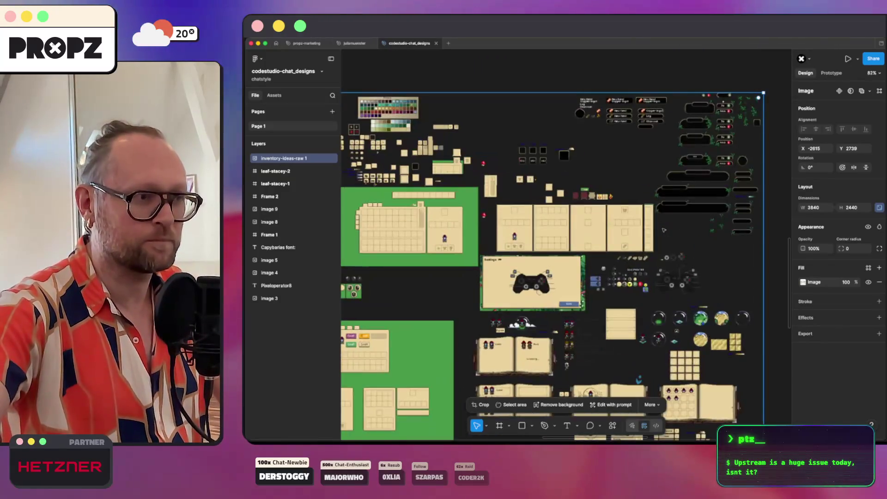
{"action": "scroll", "coordinate": [665, 231], "scroll_direction": "right", "scroll_amount": 4}
{"action": "scroll", "coordinate": [664, 230], "scroll_direction": "up", "scroll_amount": 2}
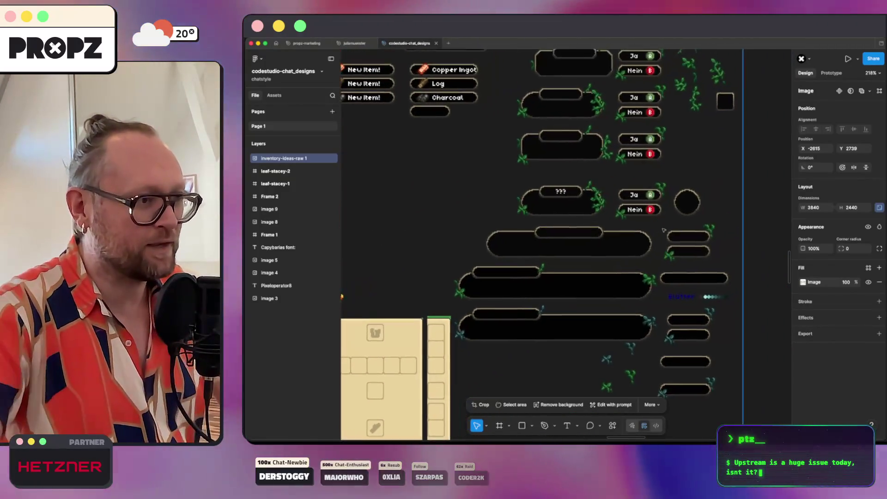
{"action": "scroll", "coordinate": [546, 247], "scroll_direction": "up", "scroll_amount": 5}
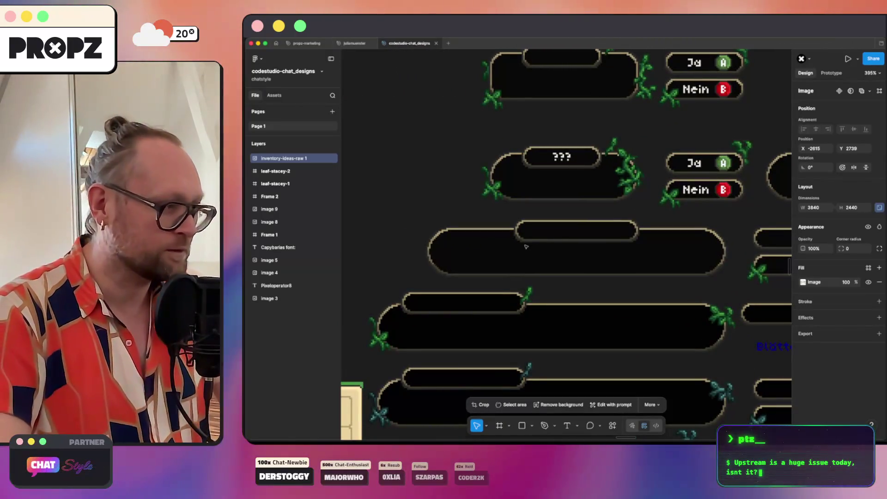
{"action": "scroll", "coordinate": [501, 250], "scroll_direction": "up", "scroll_amount": 10}
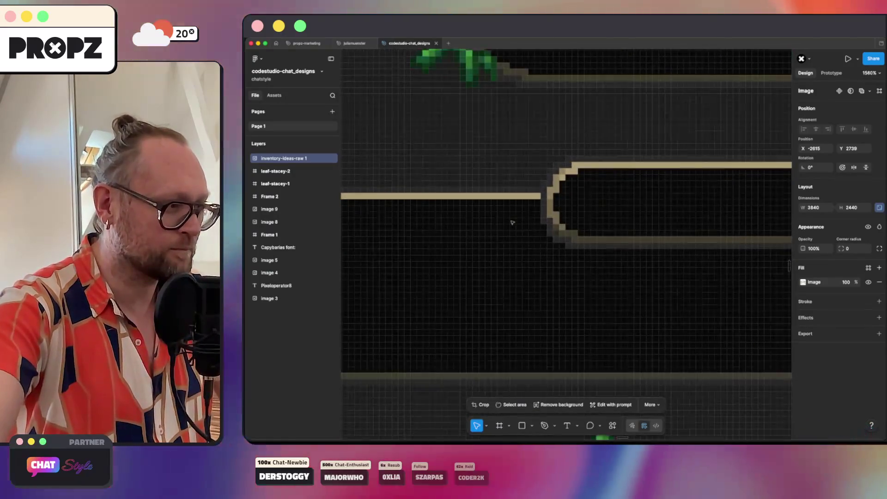
{"action": "scroll", "coordinate": [513, 222], "scroll_direction": "up", "scroll_amount": 5}
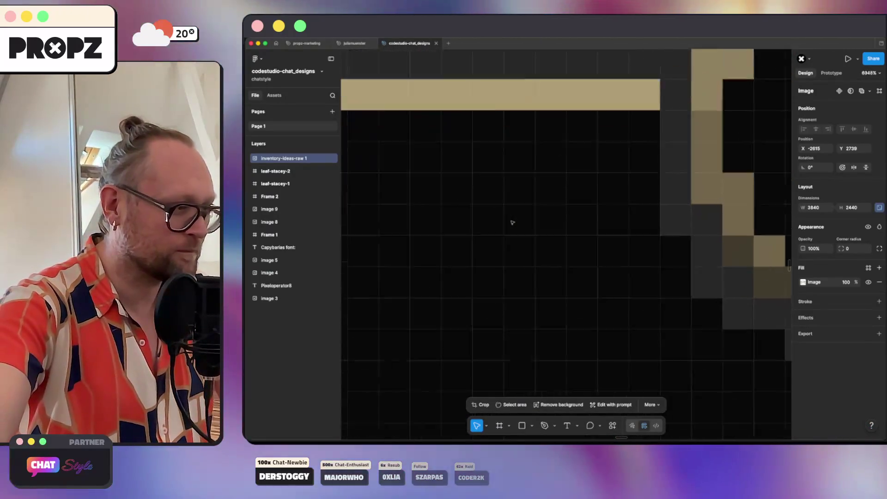
{"action": "scroll", "coordinate": [513, 223], "scroll_direction": "down", "scroll_amount": 15}
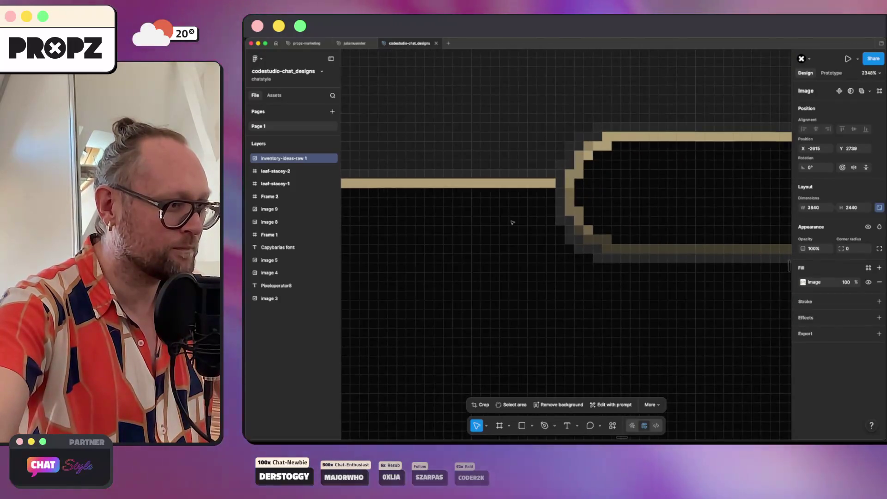
{"action": "scroll", "coordinate": [512, 223], "scroll_direction": "down", "scroll_amount": 5}
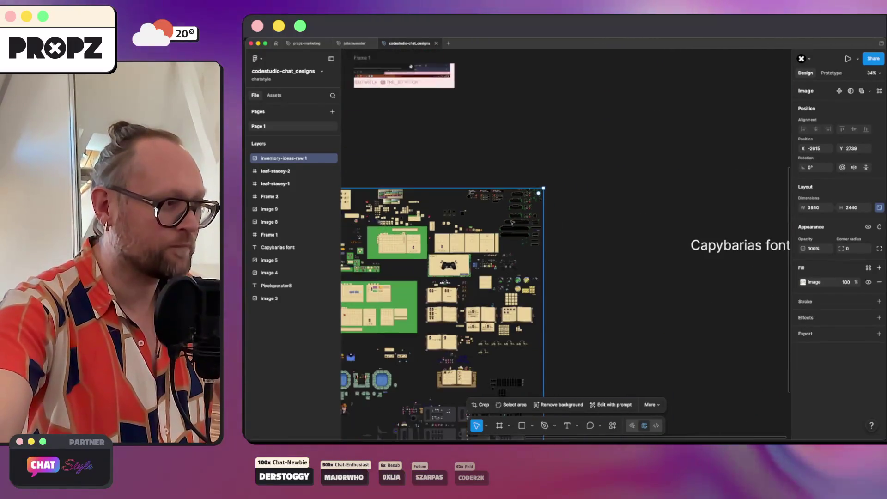
{"action": "key", "text": "super+alt+g"}
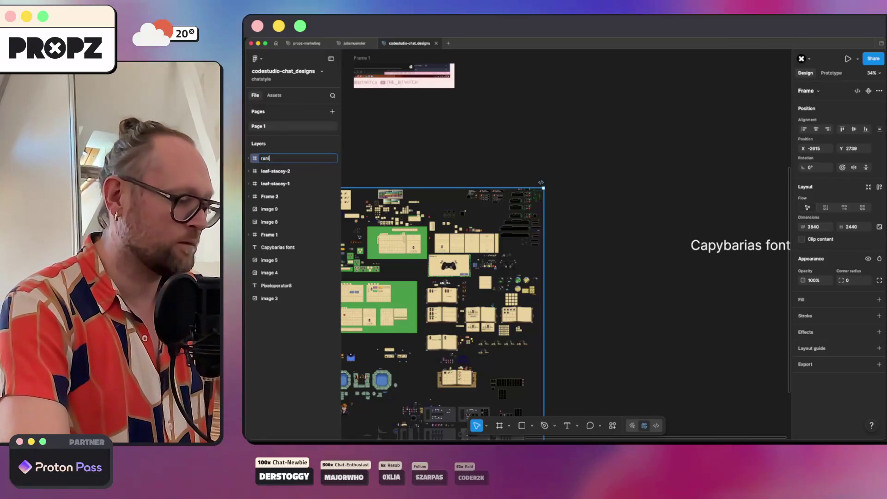
Add a white FFFFFF fill to the runika frame, then zoom in to check the sprites.
{"action": "left_click", "coordinate": [880, 300]}
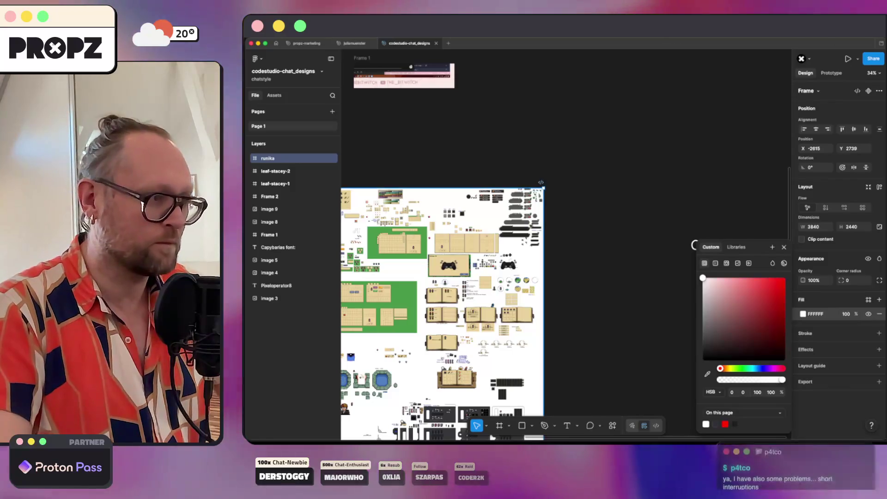
{"action": "scroll", "coordinate": [530, 226], "scroll_direction": "up", "scroll_amount": 5}
{"action": "scroll", "coordinate": [531, 225], "scroll_direction": "up", "scroll_amount": 5}
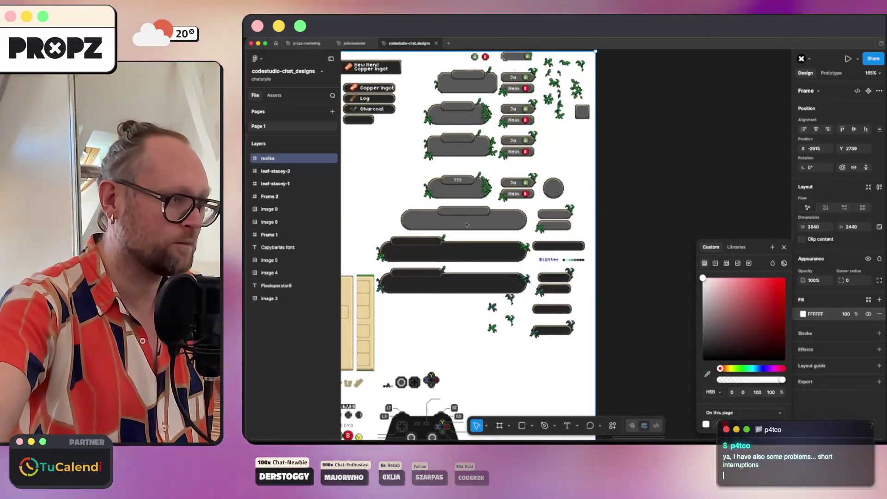
{"action": "scroll", "coordinate": [467, 224], "scroll_direction": "up", "scroll_amount": 5}
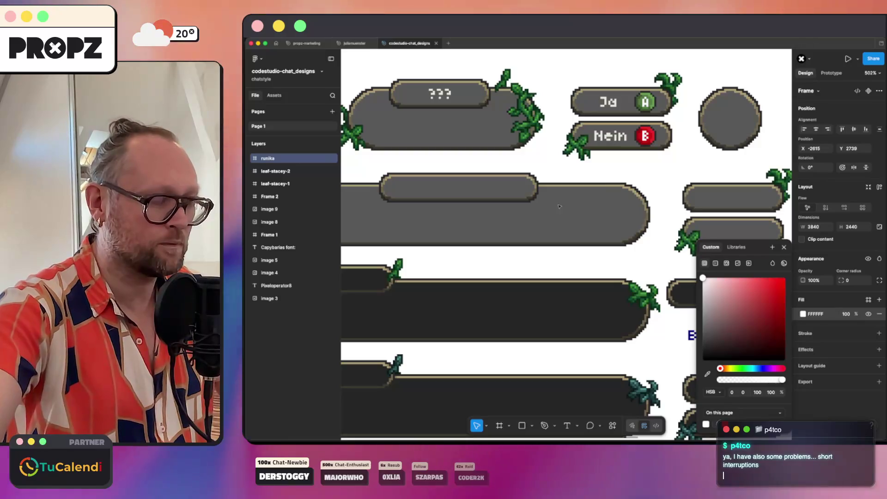
{"action": "scroll", "coordinate": [560, 206], "scroll_direction": "left", "scroll_amount": 5}
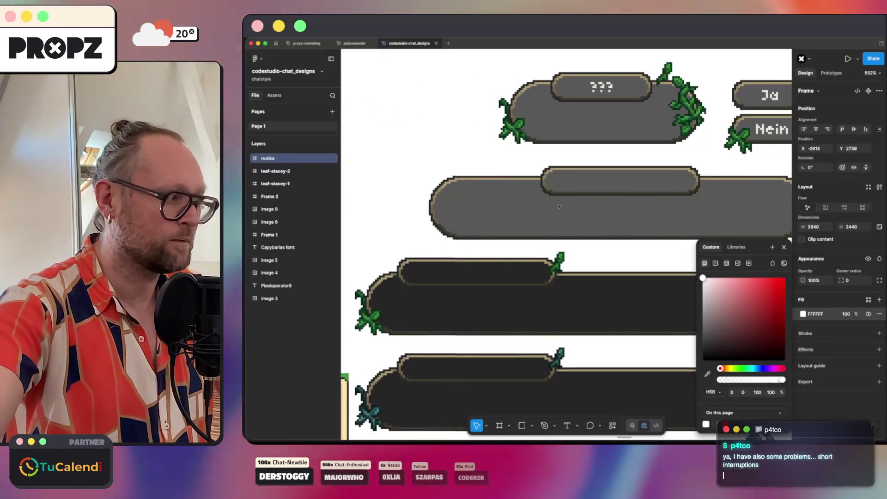
{"action": "scroll", "coordinate": [559, 206], "scroll_direction": "up", "scroll_amount": 5}
{"action": "scroll", "coordinate": [560, 207], "scroll_direction": "down", "scroll_amount": 5}
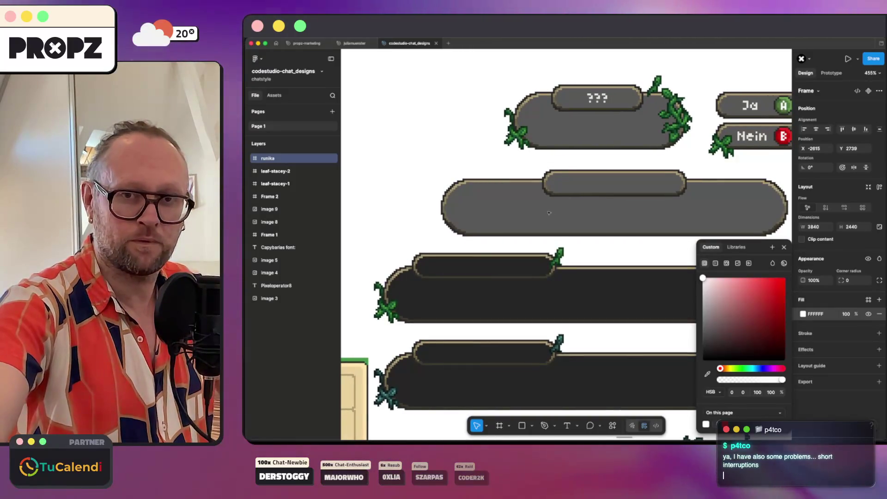
{"action": "scroll", "coordinate": [550, 213], "scroll_direction": "down", "scroll_amount": 5}
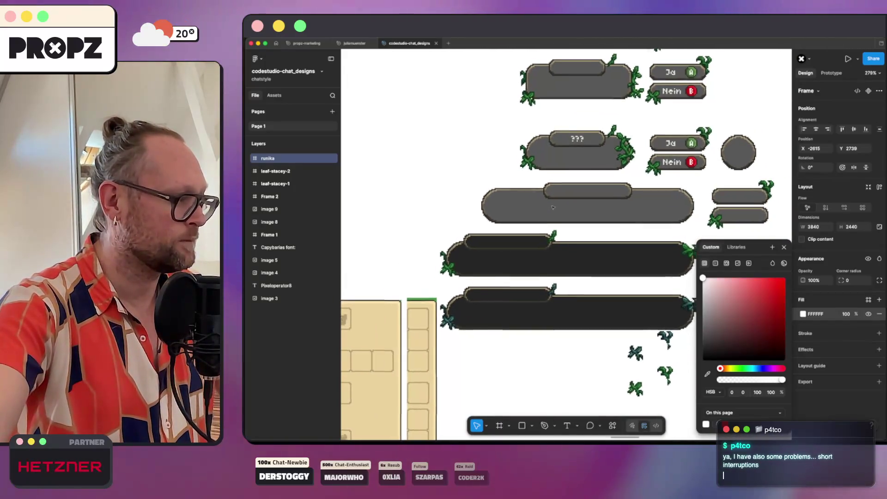
{"action": "scroll", "coordinate": [553, 207], "scroll_direction": "right", "scroll_amount": 3}
{"action": "scroll", "coordinate": [553, 207], "scroll_direction": "down", "scroll_amount": 5}
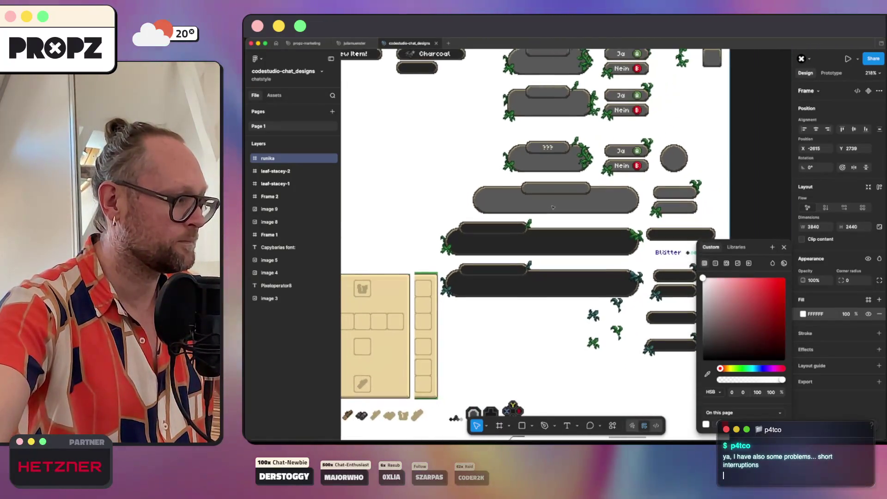
{"action": "scroll", "coordinate": [553, 207], "scroll_direction": "up", "scroll_amount": 3}
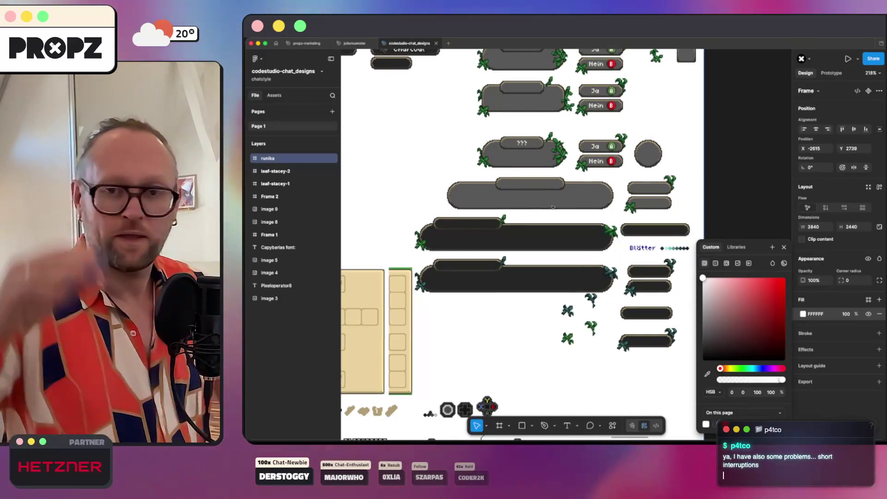
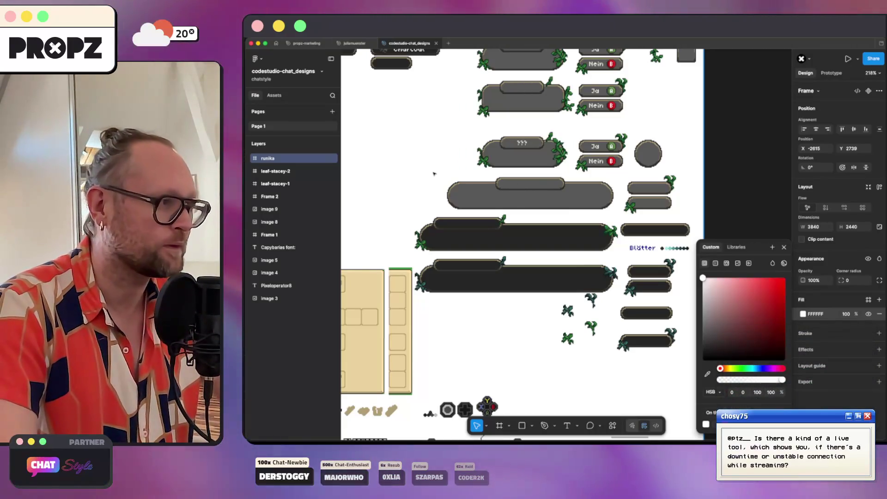
Close the colour picker and nudge the inventory-ideas-raw 1 sprite sheet to X 26, Y 11.
{"action": "left_click", "coordinate": [446, 166]}
{"action": "scroll", "coordinate": [457, 176], "scroll_direction": "left", "scroll_amount": 3}
{"action": "scroll", "coordinate": [458, 175], "scroll_direction": "up", "scroll_amount": 1}
{"action": "left_click_drag", "start_coordinate": [465, 183], "coordinate": [455, 185]}
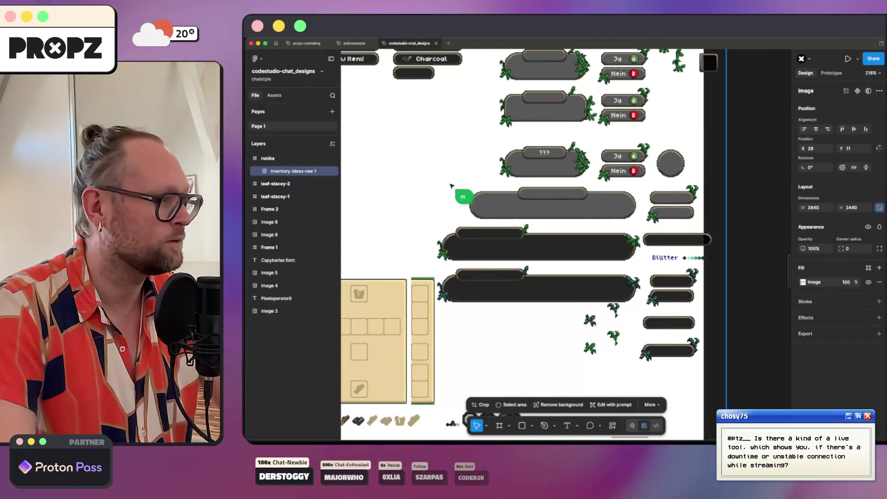
{"action": "key", "text": "Escape"}
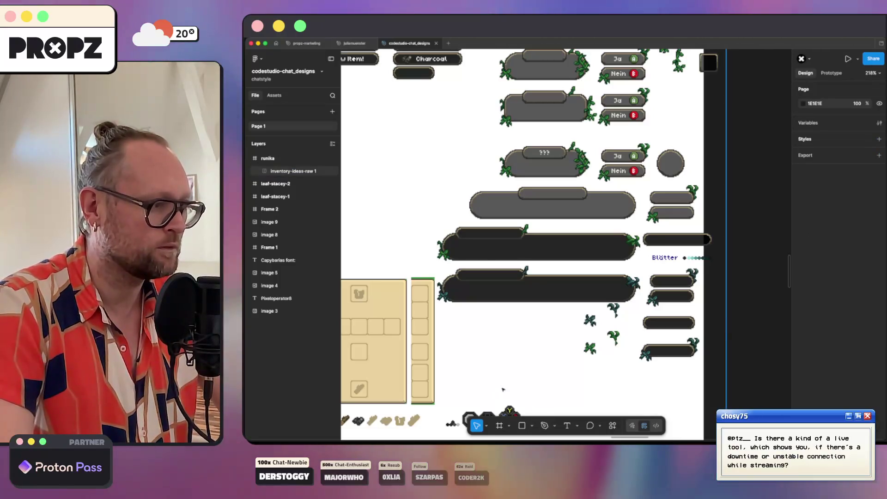
{"action": "left_click", "coordinate": [475, 252]}
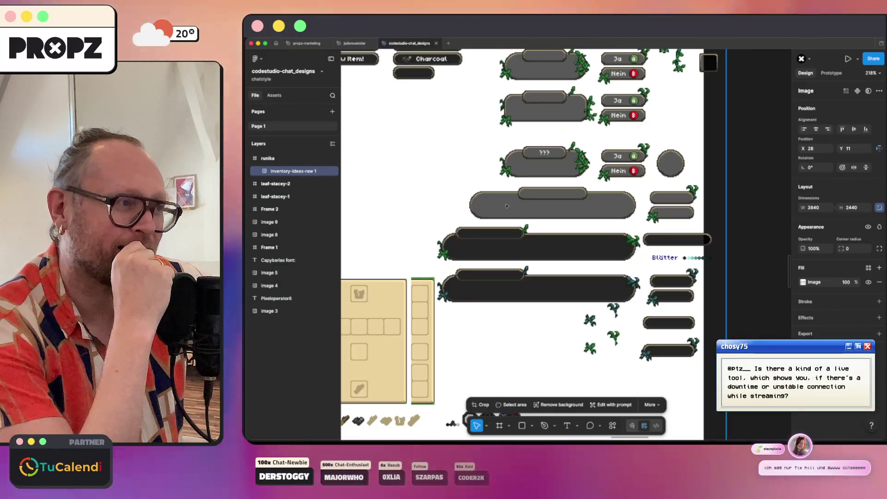
{"action": "scroll", "coordinate": [507, 206], "scroll_direction": "down", "scroll_amount": 5}
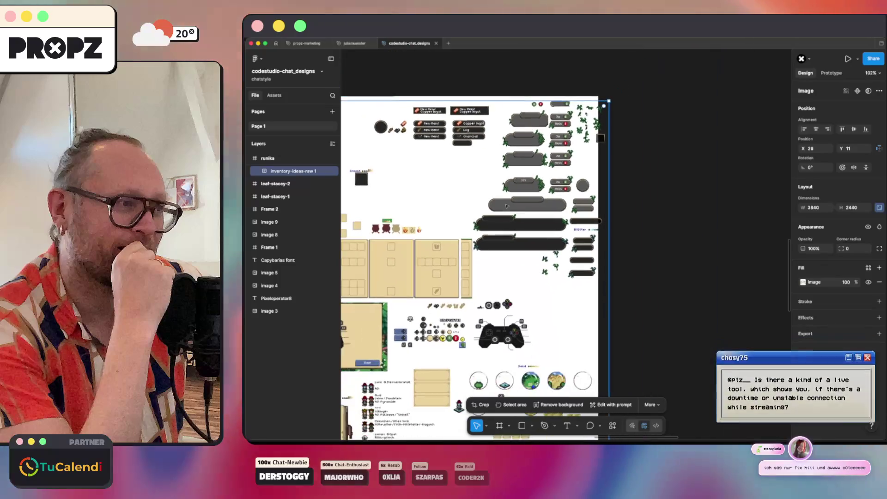
{"action": "scroll", "coordinate": [509, 211], "scroll_direction": "up", "scroll_amount": 5}
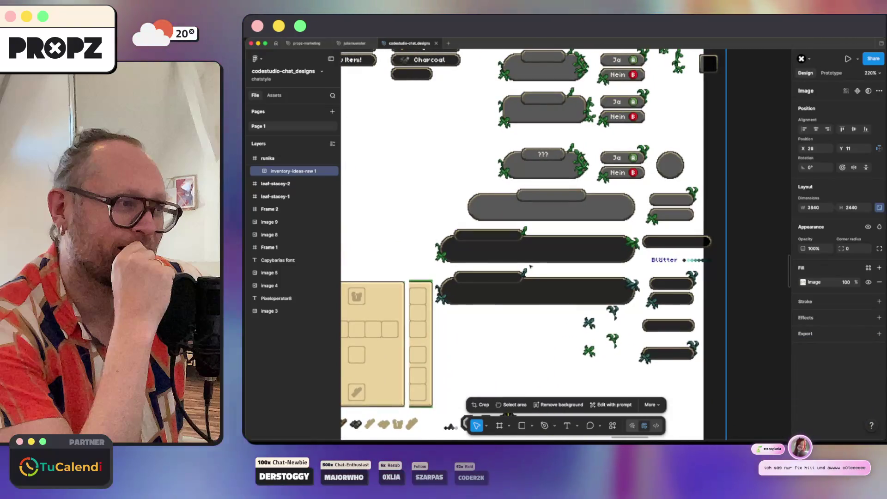
{"action": "scroll", "coordinate": [531, 194], "scroll_direction": "up", "scroll_amount": 5}
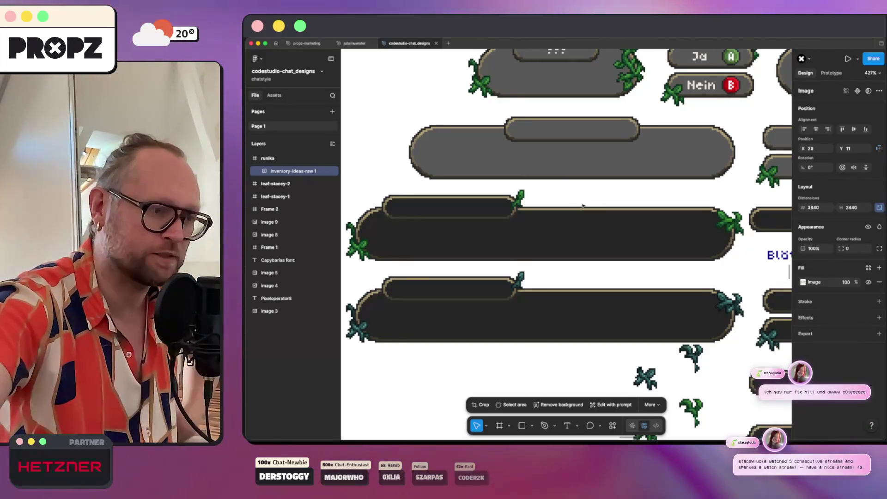
{"action": "scroll", "coordinate": [583, 206], "scroll_direction": "down", "scroll_amount": 5}
{"action": "scroll", "coordinate": [617, 234], "scroll_direction": "left", "scroll_amount": 3}
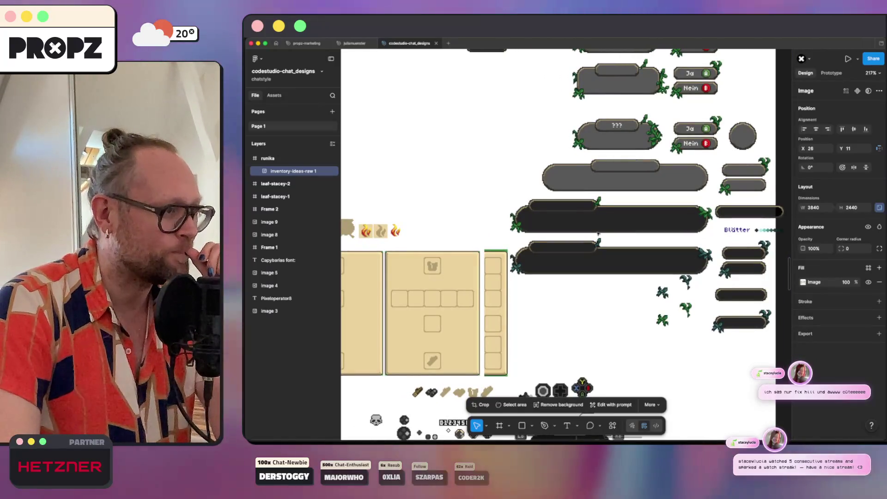
{"action": "scroll", "coordinate": [571, 211], "scroll_direction": "down", "scroll_amount": 5}
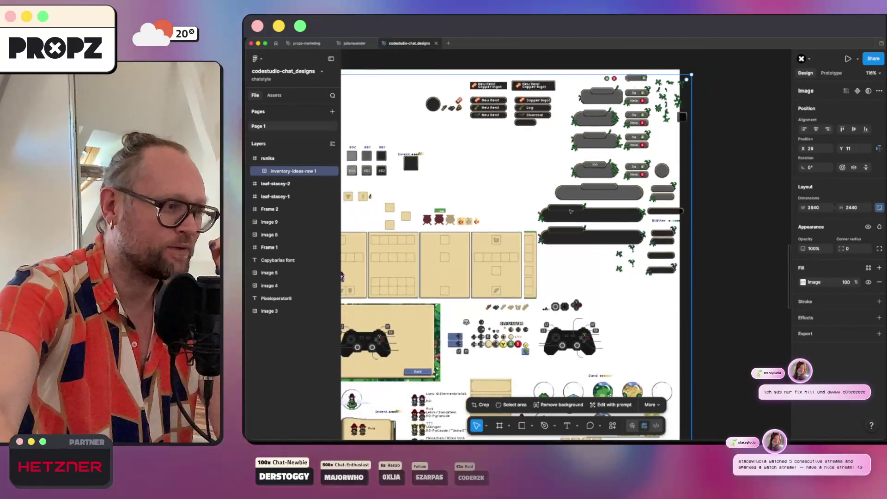
{"action": "scroll", "coordinate": [557, 243], "scroll_direction": "down", "scroll_amount": 3}
{"action": "scroll", "coordinate": [557, 243], "scroll_direction": "down", "scroll_amount": 5}
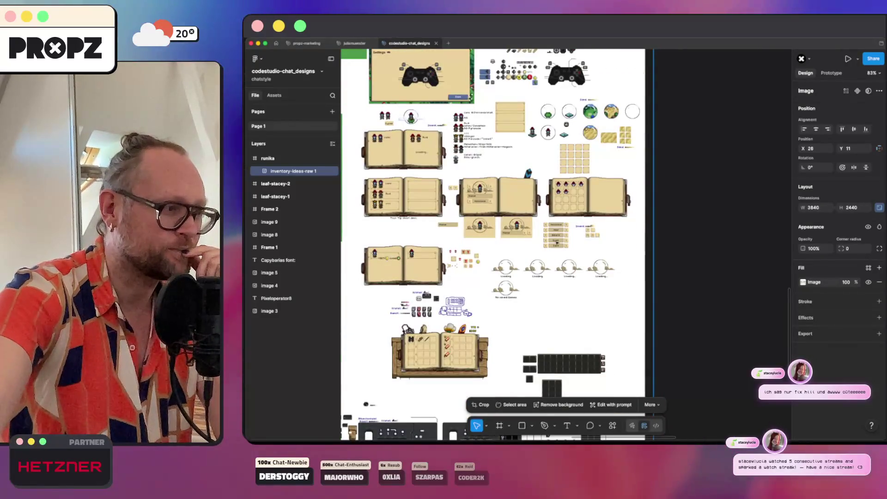
{"action": "scroll", "coordinate": [557, 243], "scroll_direction": "down", "scroll_amount": 5}
{"action": "scroll", "coordinate": [557, 242], "scroll_direction": "up", "scroll_amount": 5}
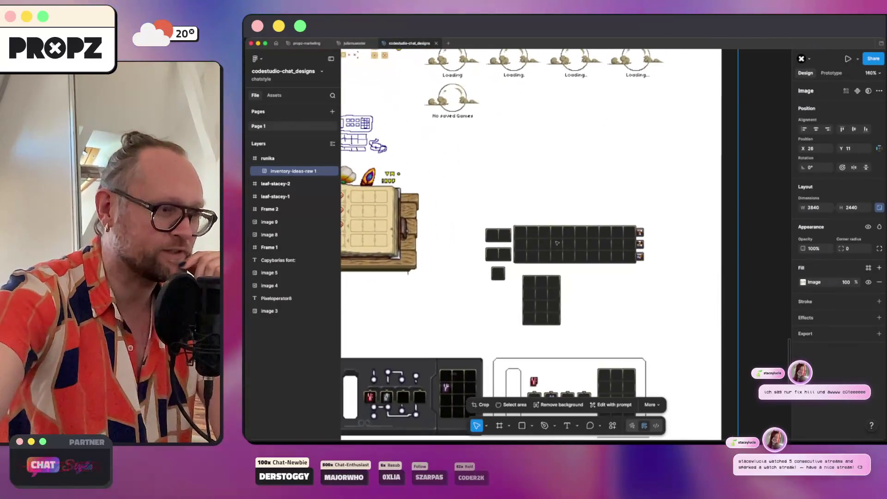
{"action": "scroll", "coordinate": [557, 243], "scroll_direction": "down", "scroll_amount": 5}
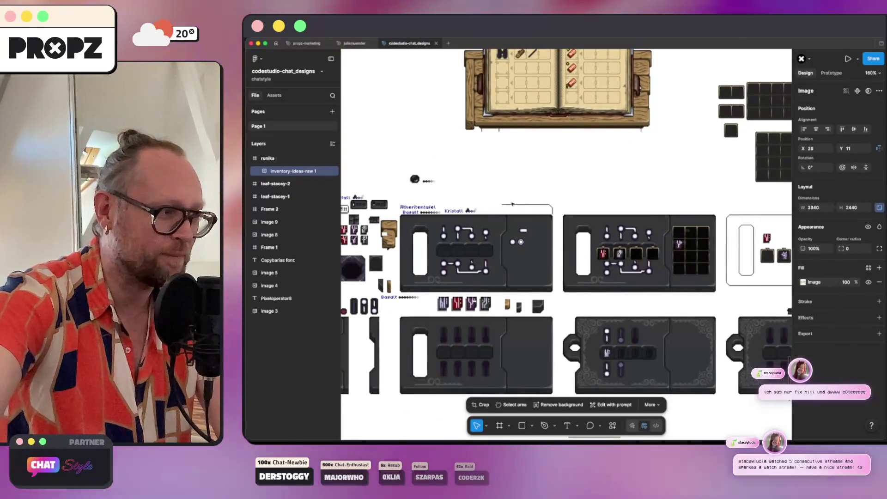
{"action": "scroll", "coordinate": [512, 203], "scroll_direction": "up", "scroll_amount": 5}
{"action": "scroll", "coordinate": [512, 204], "scroll_direction": "left", "scroll_amount": 5}
{"action": "scroll", "coordinate": [512, 204], "scroll_direction": "up", "scroll_amount": 2}
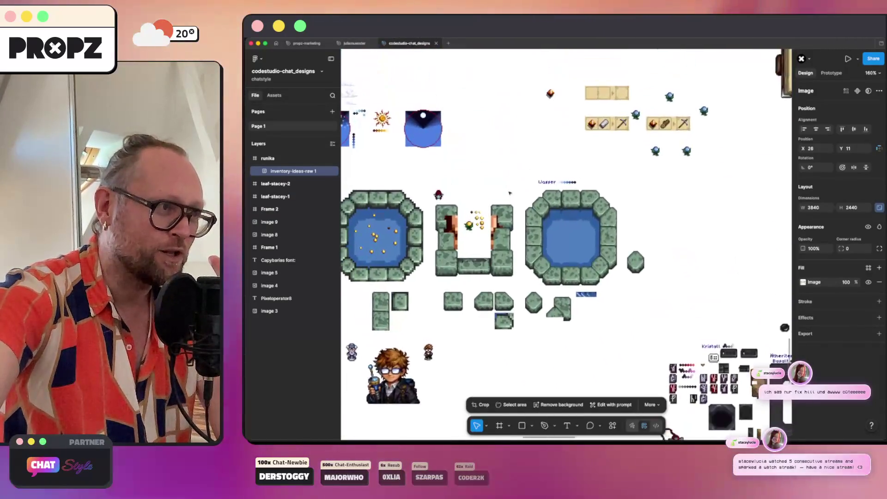
{"action": "scroll", "coordinate": [510, 193], "scroll_direction": "down", "scroll_amount": 10}
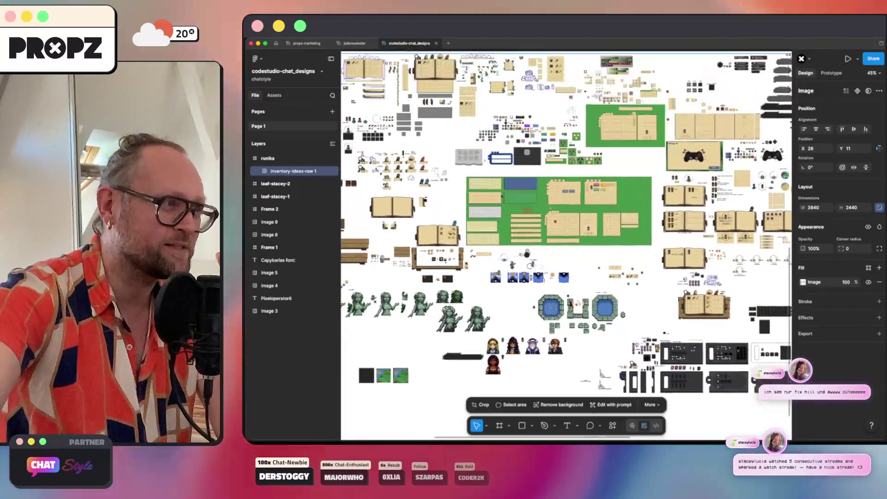
{"action": "scroll", "coordinate": [502, 197], "scroll_direction": "up", "scroll_amount": 4}
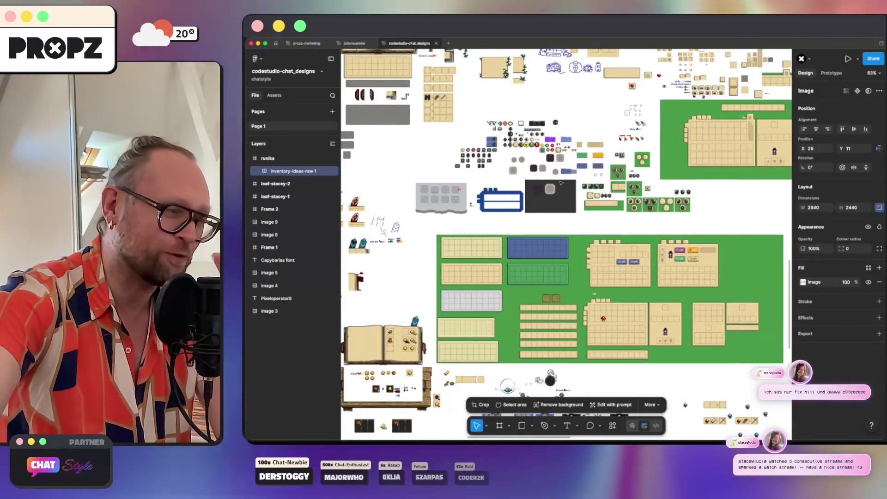
{"action": "scroll", "coordinate": [561, 183], "scroll_direction": "left", "scroll_amount": 8}
{"action": "scroll", "coordinate": [561, 183], "scroll_direction": "up", "scroll_amount": 3}
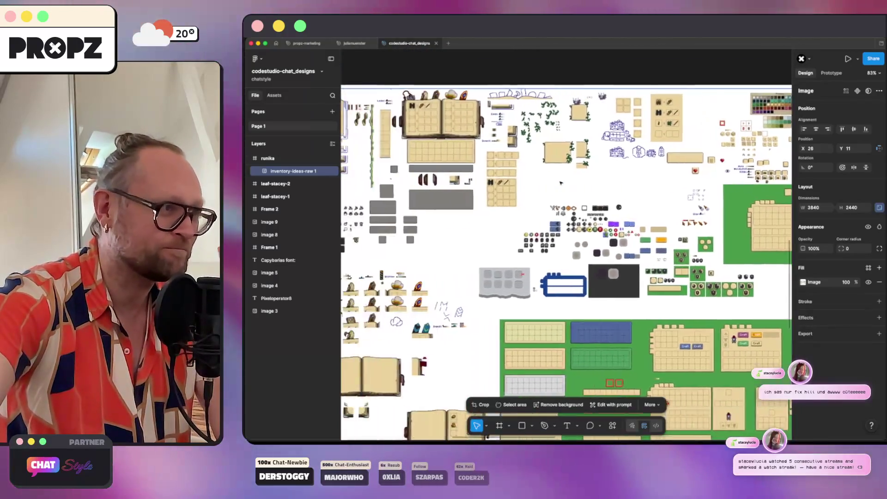
{"action": "scroll", "coordinate": [561, 183], "scroll_direction": "left", "scroll_amount": 8}
{"action": "scroll", "coordinate": [561, 183], "scroll_direction": "down", "scroll_amount": 3}
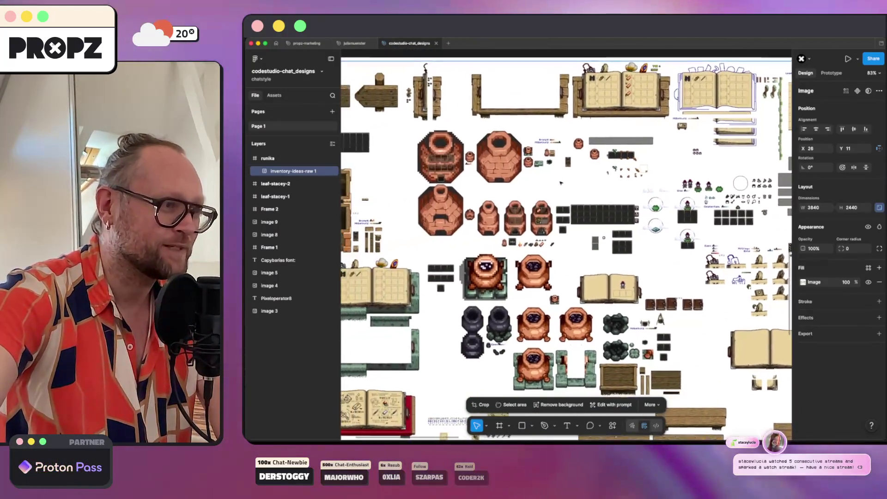
{"action": "scroll", "coordinate": [561, 183], "scroll_direction": "left", "scroll_amount": 4}
{"action": "scroll", "coordinate": [561, 183], "scroll_direction": "right", "scroll_amount": 15}
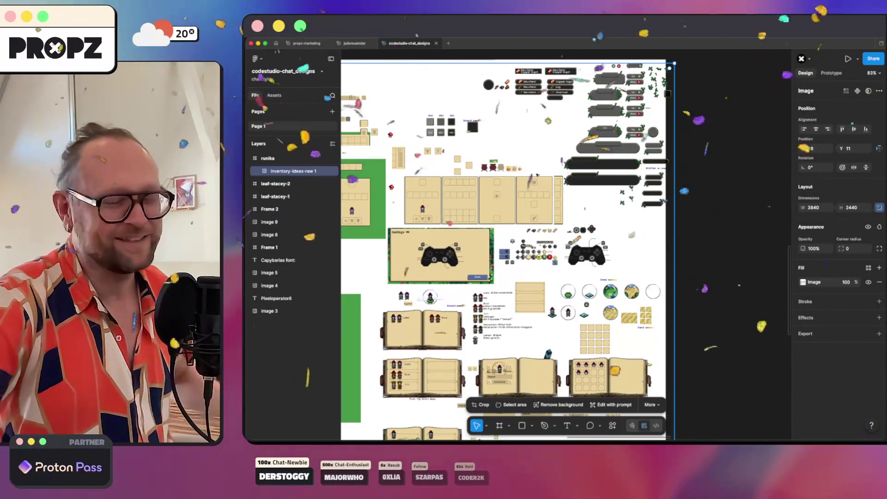
{"action": "scroll", "coordinate": [572, 153], "scroll_direction": "up", "scroll_amount": 4}
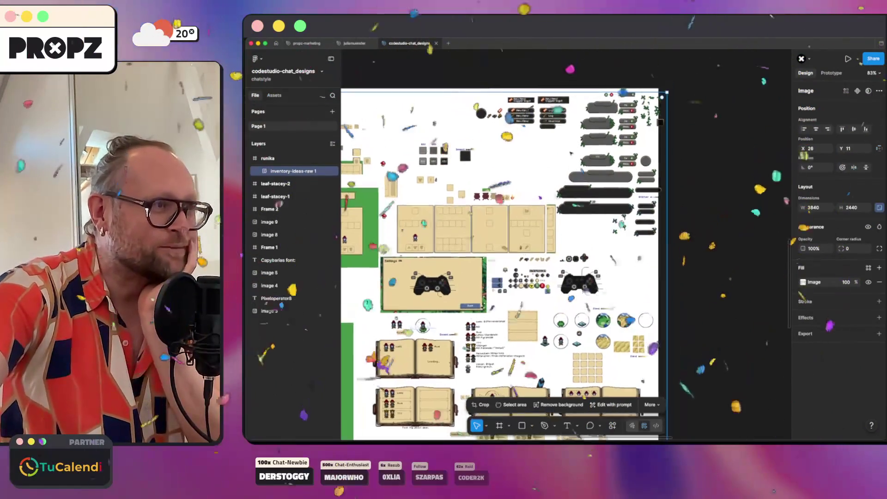
{"action": "scroll", "coordinate": [536, 180], "scroll_direction": "up", "scroll_amount": 10}
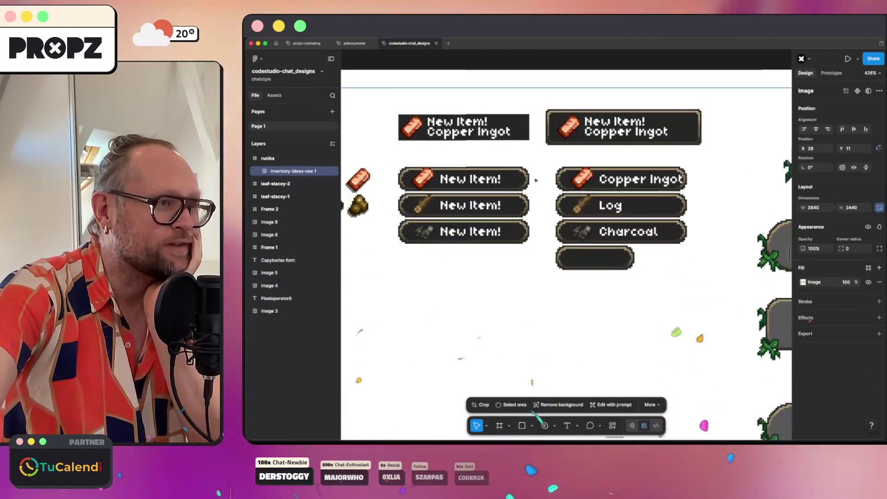
{"action": "scroll", "coordinate": [536, 180], "scroll_direction": "down", "scroll_amount": 5}
{"action": "scroll", "coordinate": [536, 180], "scroll_direction": "right", "scroll_amount": 5}
{"action": "scroll", "coordinate": [535, 180], "scroll_direction": "left", "scroll_amount": 6}
{"action": "scroll", "coordinate": [535, 180], "scroll_direction": "down", "scroll_amount": 2}
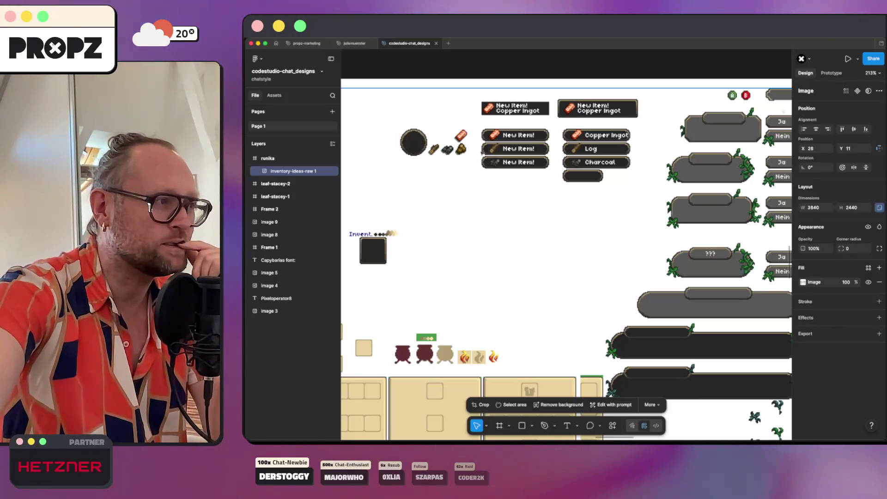
{"action": "scroll", "coordinate": [481, 153], "scroll_direction": "right", "scroll_amount": 5}
{"action": "scroll", "coordinate": [482, 153], "scroll_direction": "down", "scroll_amount": 2}
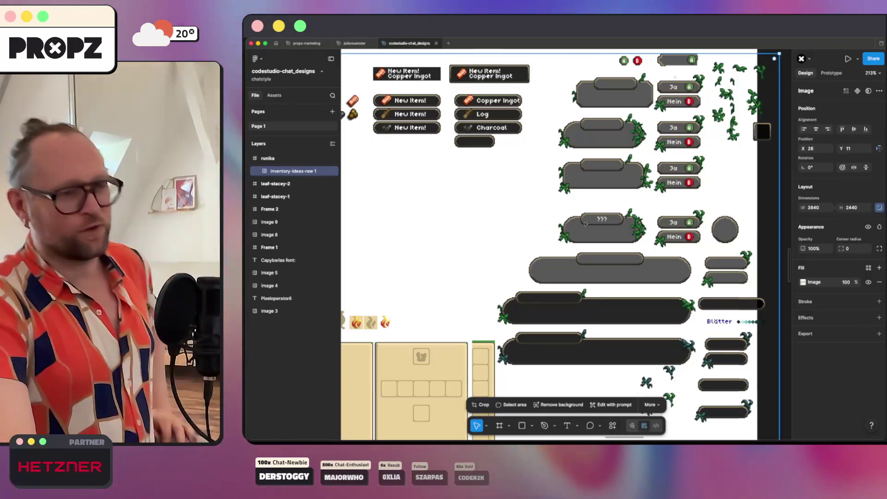
{"action": "scroll", "coordinate": [628, 298], "scroll_direction": "up", "scroll_amount": 10}
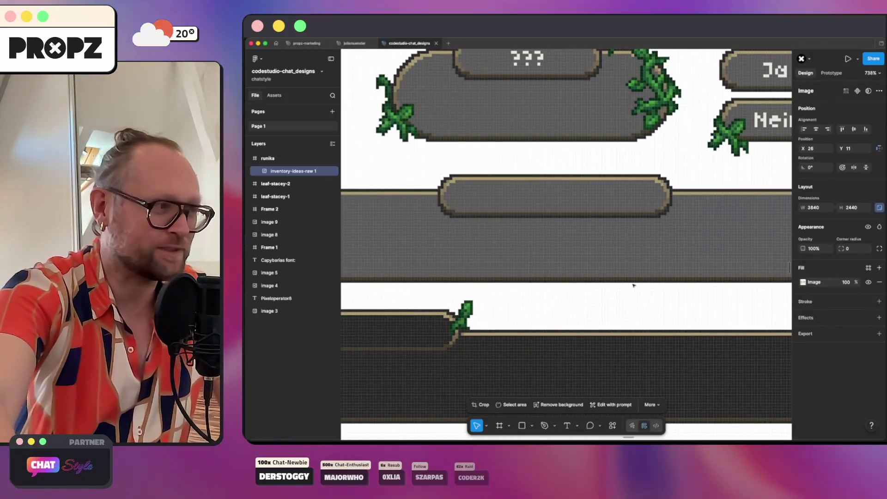
{"action": "scroll", "coordinate": [633, 285], "scroll_direction": "down", "scroll_amount": 2}
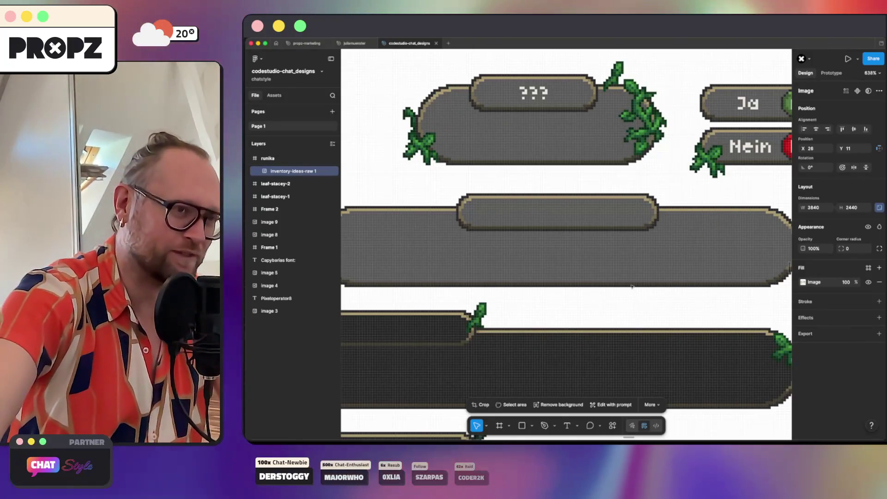
{"action": "scroll", "coordinate": [633, 287], "scroll_direction": "down", "scroll_amount": 5}
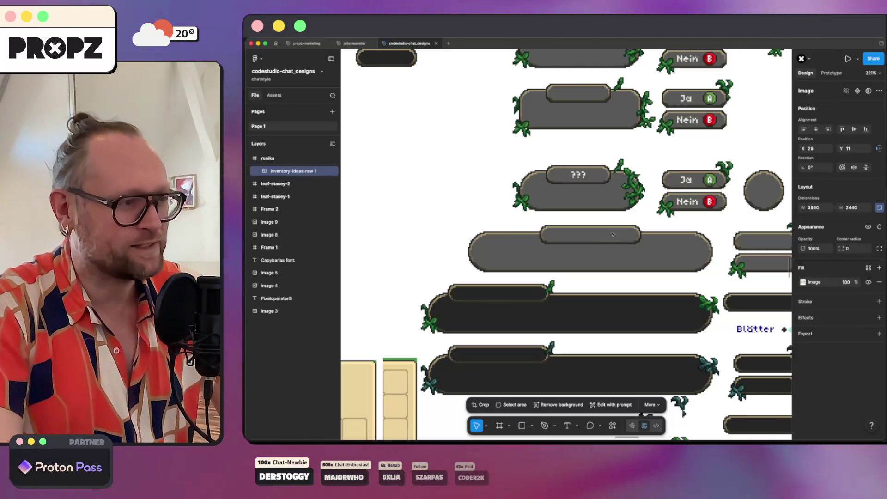
Reposition the sprite sheet and duplicate it in place as inventory-ideas-raw 2.
{"action": "left_click_drag", "start_coordinate": [496, 237], "coordinate": [562, 231]}
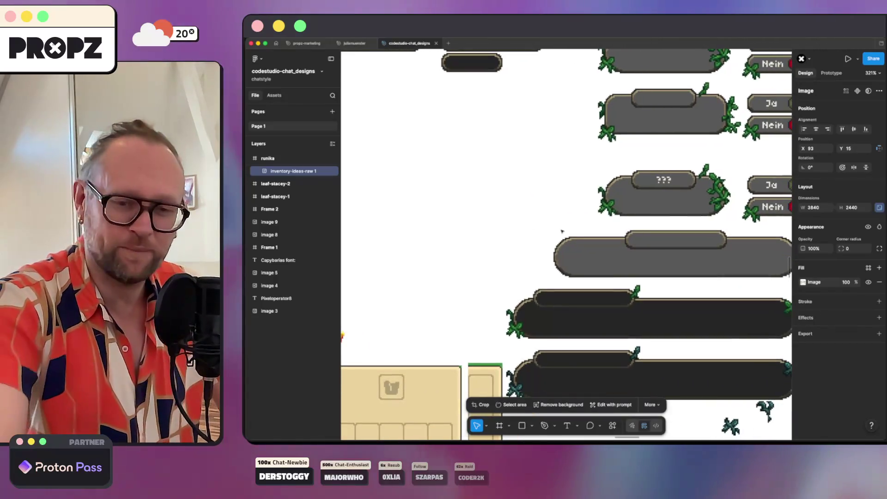
{"action": "scroll", "coordinate": [379, 429], "scroll_direction": "down", "scroll_amount": 5}
{"action": "scroll", "coordinate": [354, 429], "scroll_direction": "down", "scroll_amount": 5}
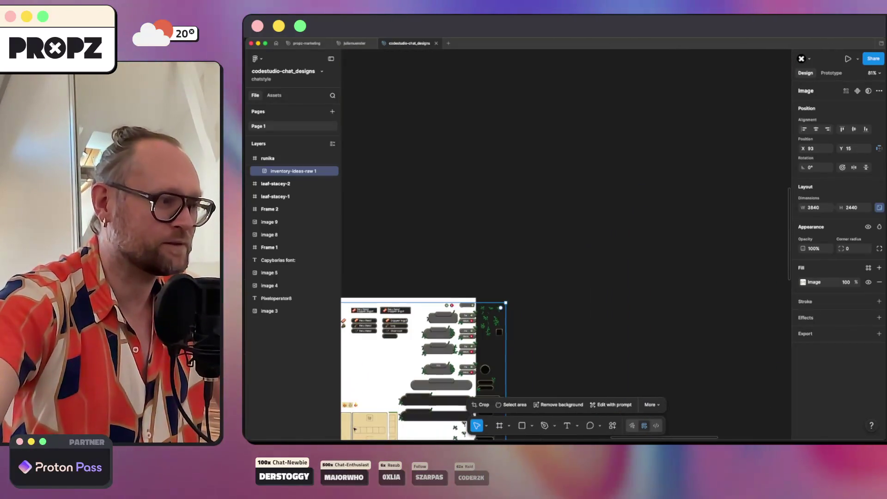
{"action": "scroll", "coordinate": [451, 352], "scroll_direction": "up", "scroll_amount": 3}
{"action": "scroll", "coordinate": [451, 352], "scroll_direction": "down", "scroll_amount": 5}
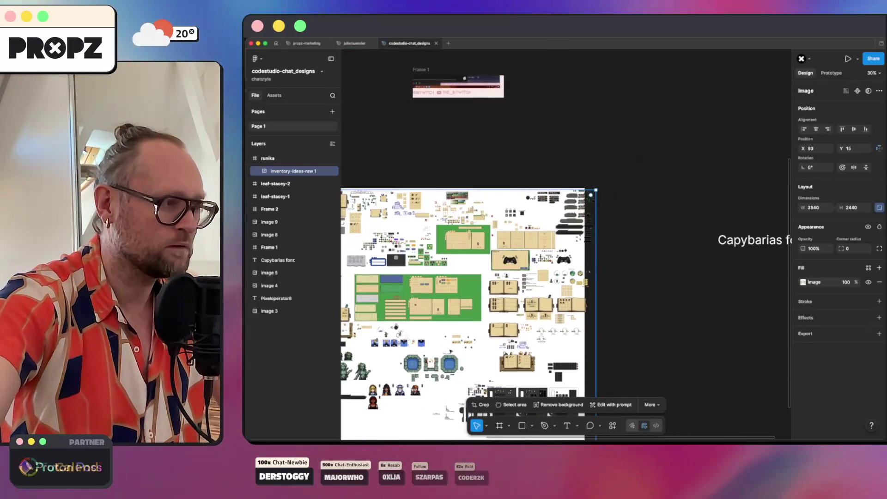
{"action": "scroll", "coordinate": [458, 342], "scroll_direction": "up", "scroll_amount": 2}
{"action": "scroll", "coordinate": [460, 337], "scroll_direction": "down", "scroll_amount": 2}
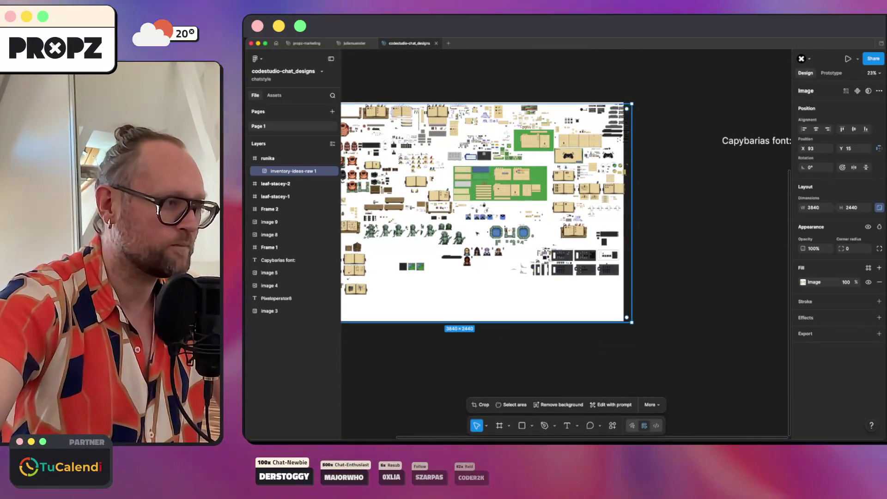
{"action": "left_click_drag", "start_coordinate": [477, 234], "coordinate": [462, 240]}
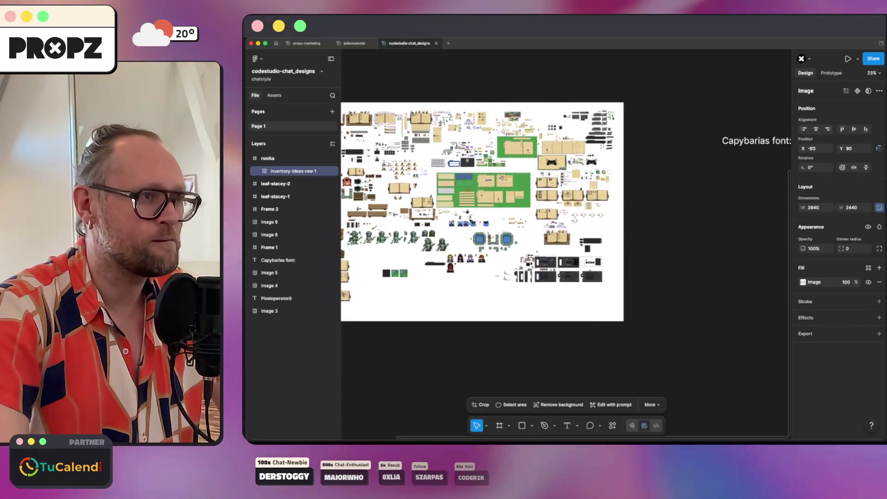
{"action": "scroll", "coordinate": [599, 113], "scroll_direction": "up", "scroll_amount": 5}
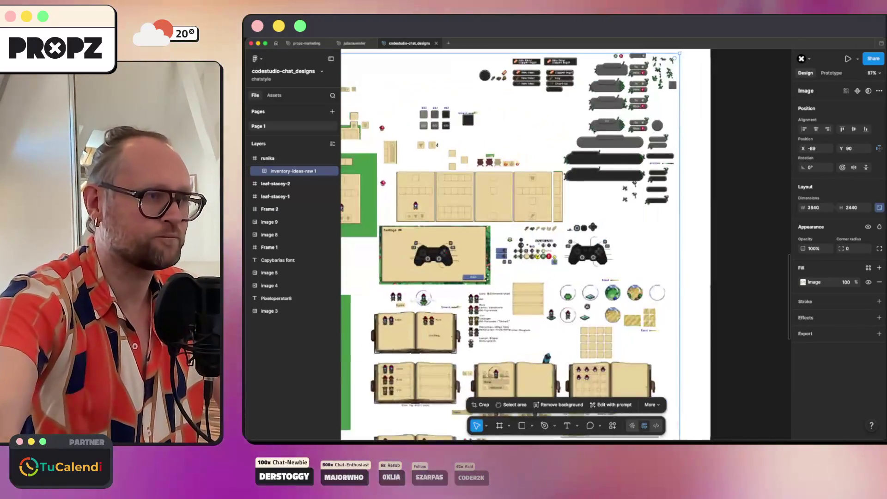
{"action": "scroll", "coordinate": [595, 132], "scroll_direction": "up", "scroll_amount": 1}
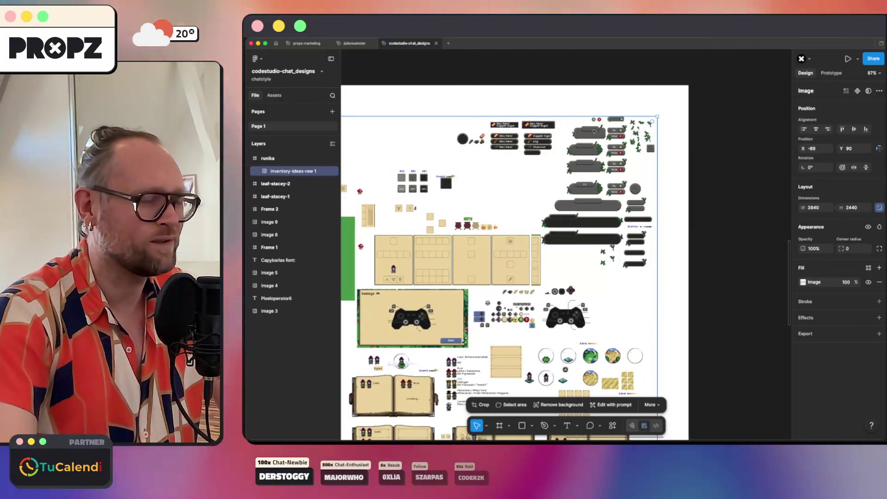
{"action": "key", "text": "ctrl+d"}
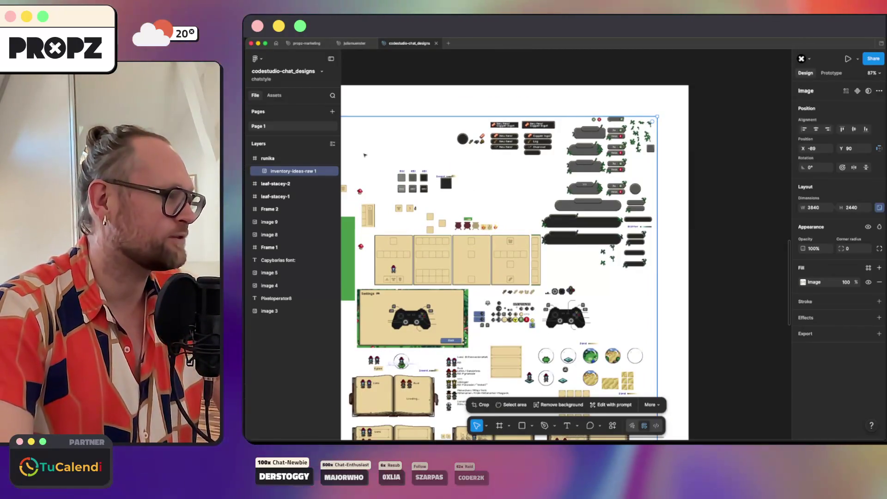
Hide the original, draw a 207×50 rectangle over the dialog bar, and layer it beneath the copy.
{"action": "left_click", "coordinate": [332, 183]}
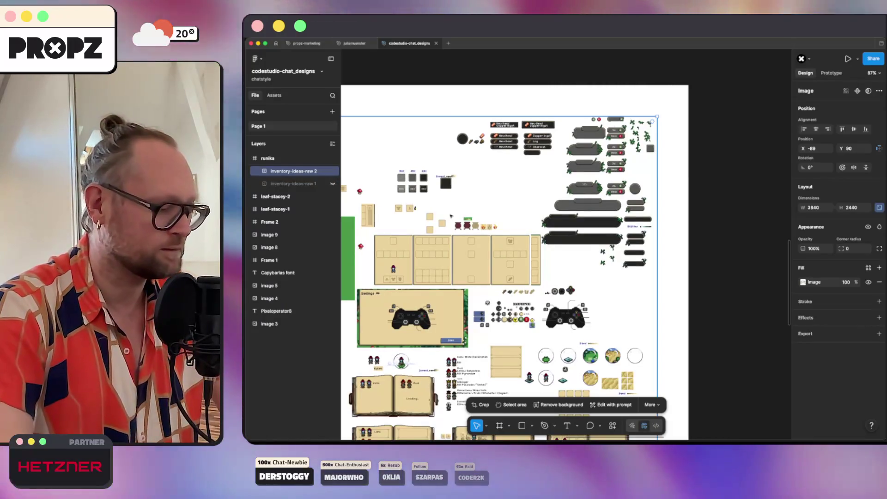
{"action": "left_click", "coordinate": [522, 426]}
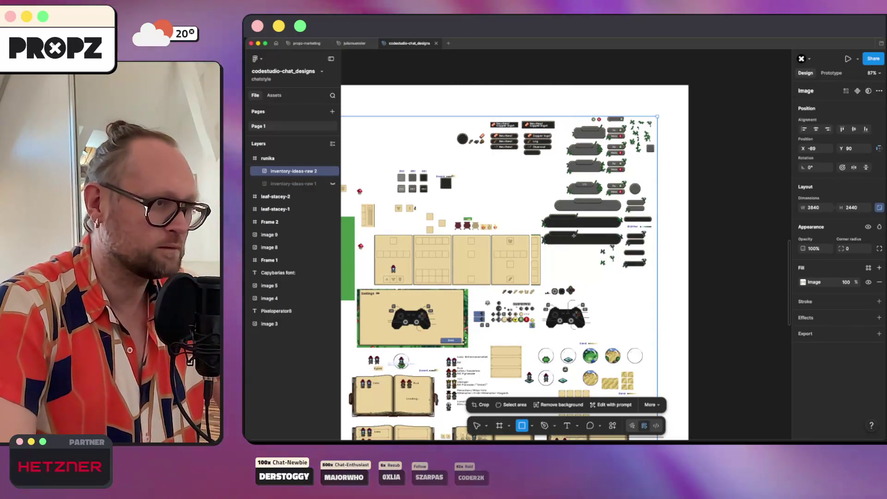
{"action": "left_click_drag", "start_coordinate": [551, 195], "coordinate": [622, 209]}
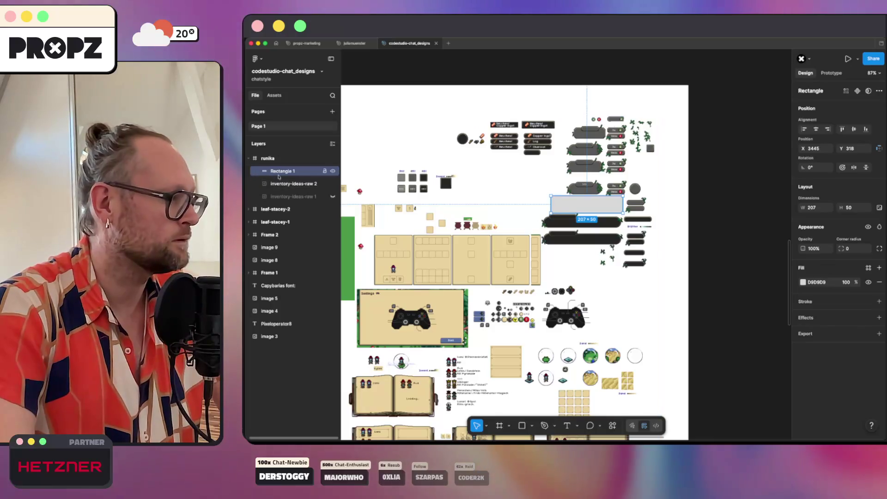
{"action": "left_click_drag", "start_coordinate": [286, 187], "coordinate": [286, 187]}
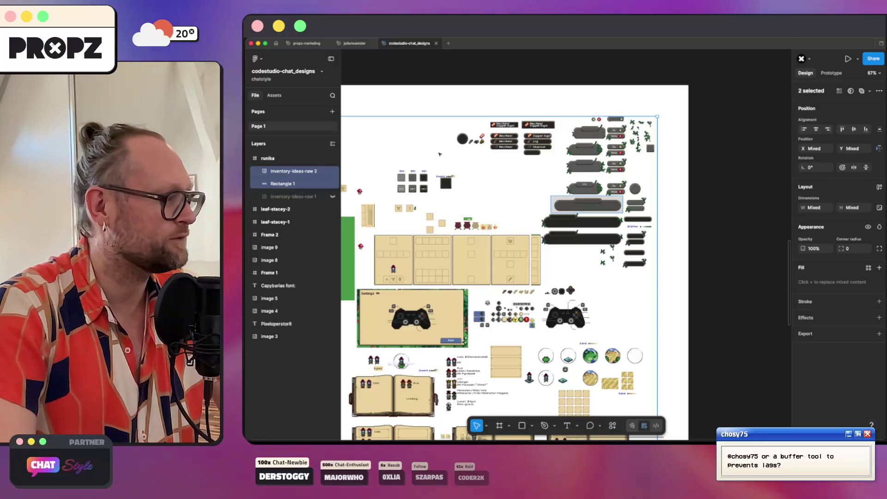
Undo an accidental Union and use Rectangle 1 as a mask over inventory-ideas-raw 2.
{"action": "left_click", "coordinate": [862, 91]}
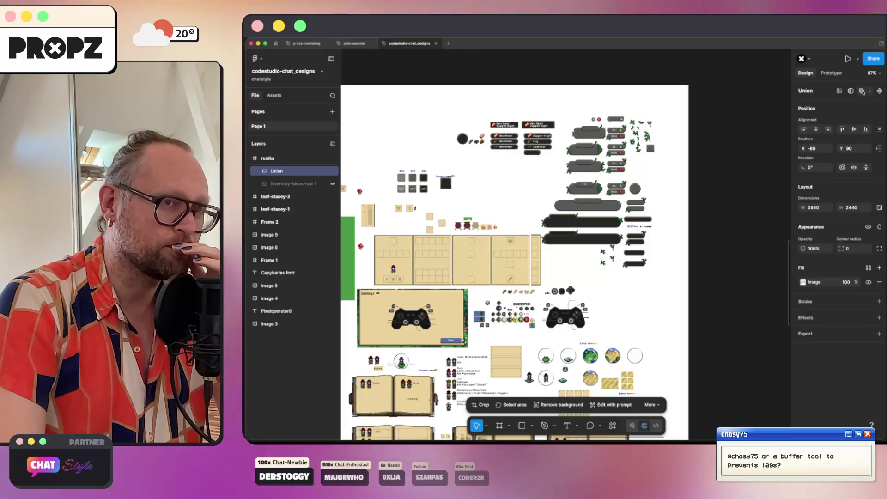
{"action": "key", "text": "super+z"}
{"action": "right_click", "coordinate": [290, 168]}
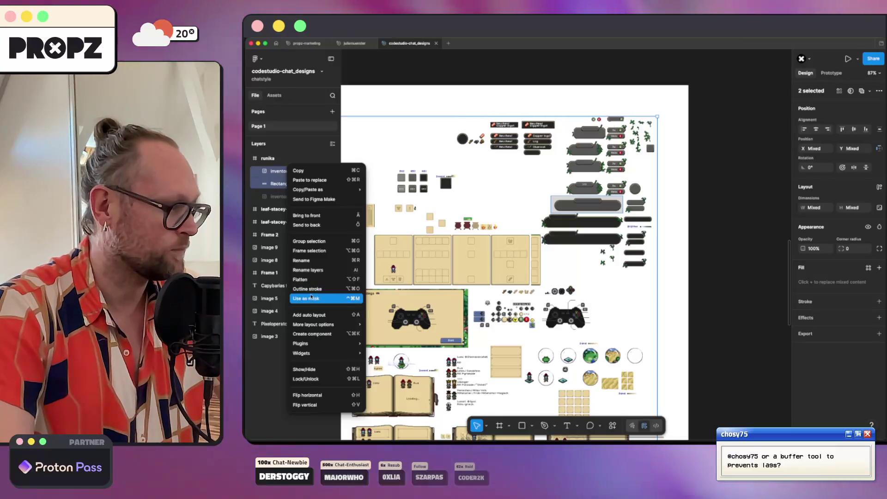
{"action": "left_click", "coordinate": [311, 298]}
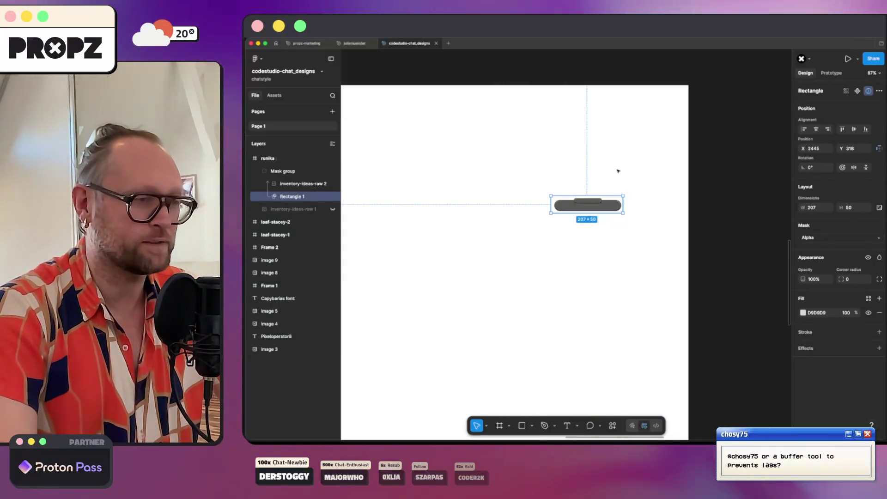
Pull the mask's top and bottom edges in to fit the bar at 207×37.
{"action": "scroll", "coordinate": [594, 207], "scroll_direction": "down", "scroll_amount": 1}
{"action": "scroll", "coordinate": [595, 204], "scroll_direction": "up", "scroll_amount": 10}
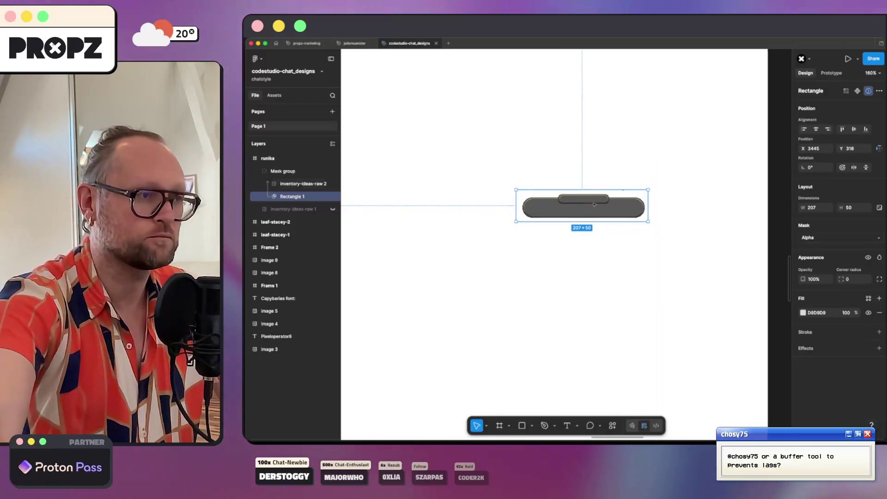
{"action": "scroll", "coordinate": [595, 205], "scroll_direction": "down", "scroll_amount": 4}
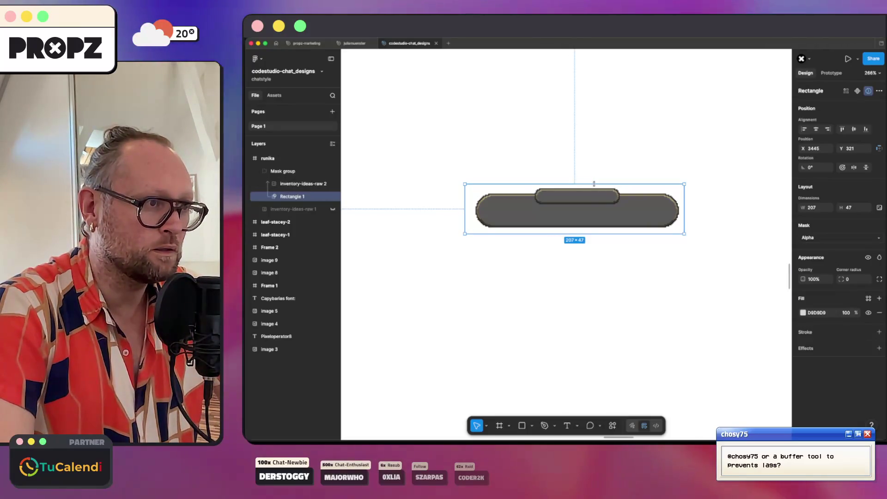
{"action": "left_click_drag", "start_coordinate": [593, 187], "coordinate": [593, 188]}
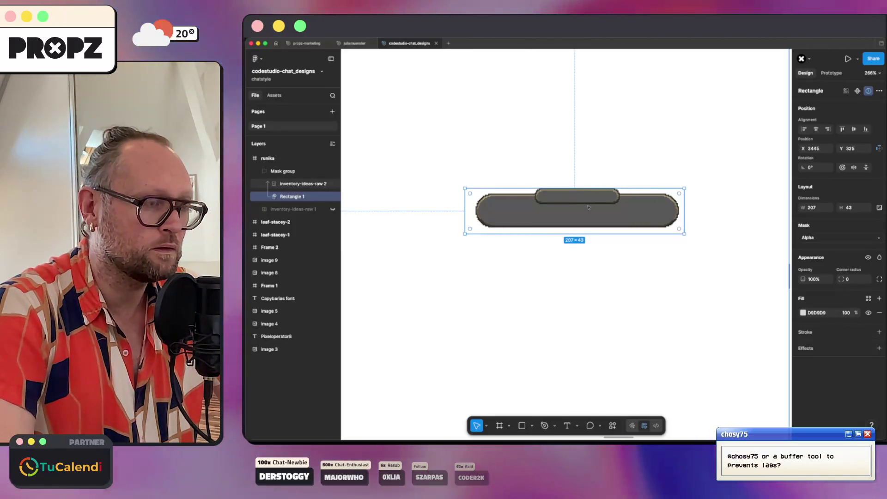
{"action": "left_click_drag", "start_coordinate": [578, 234], "coordinate": [577, 228]}
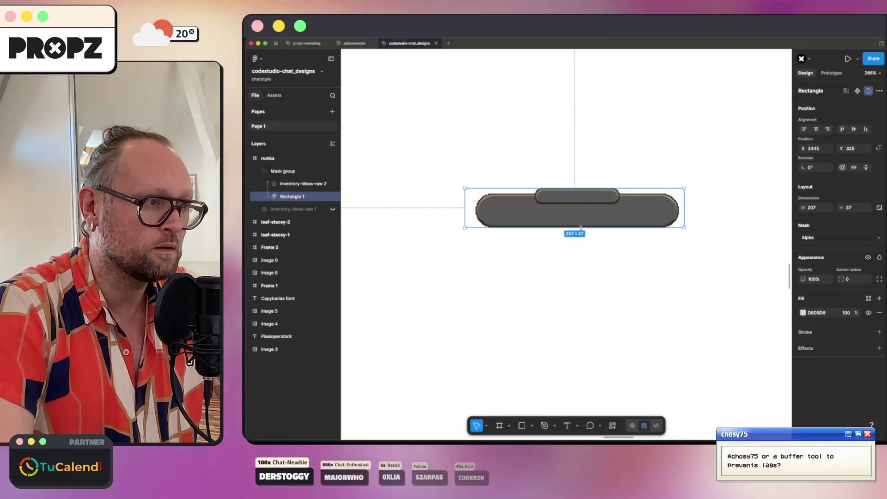
Trim the mask to 192×37, then try flattening the group and undo it.
{"action": "left_click_drag", "start_coordinate": [644, 227], "coordinate": [681, 219]}
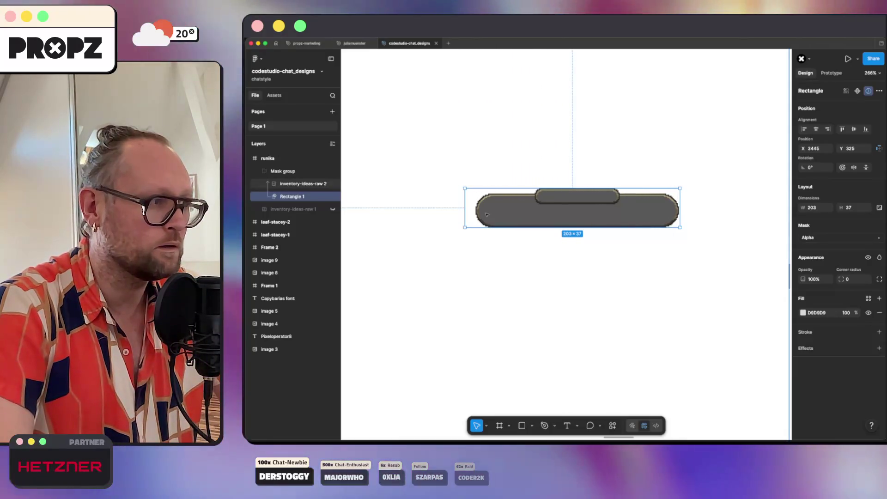
{"action": "left_click_drag", "start_coordinate": [465, 215], "coordinate": [475, 215]}
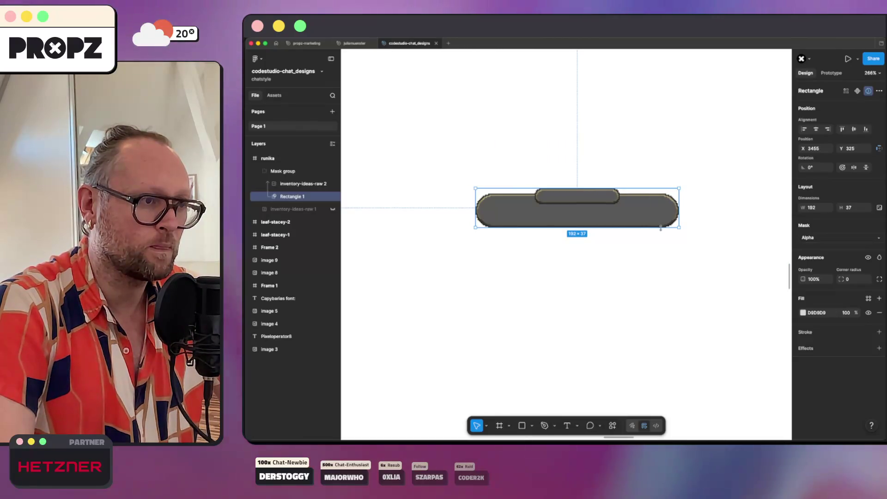
{"action": "right_click", "coordinate": [287, 175]}
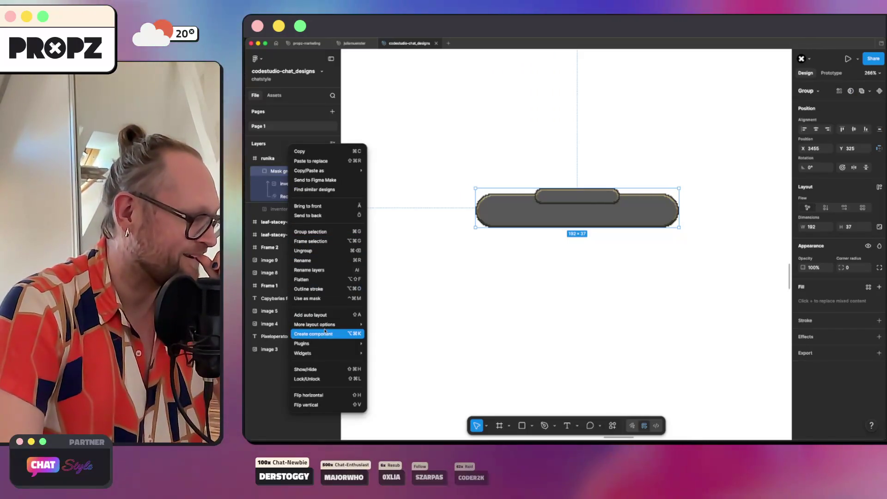
{"action": "mouse_move", "coordinate": [311, 354]}
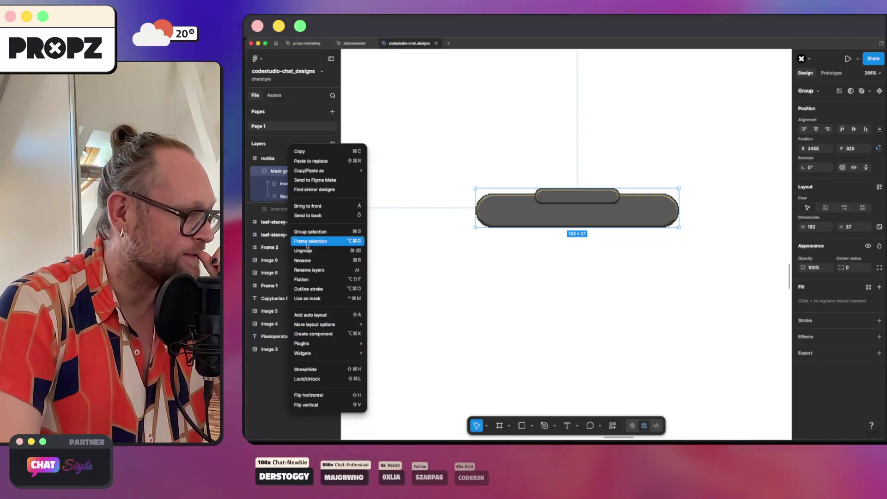
{"action": "left_click", "coordinate": [302, 280]}
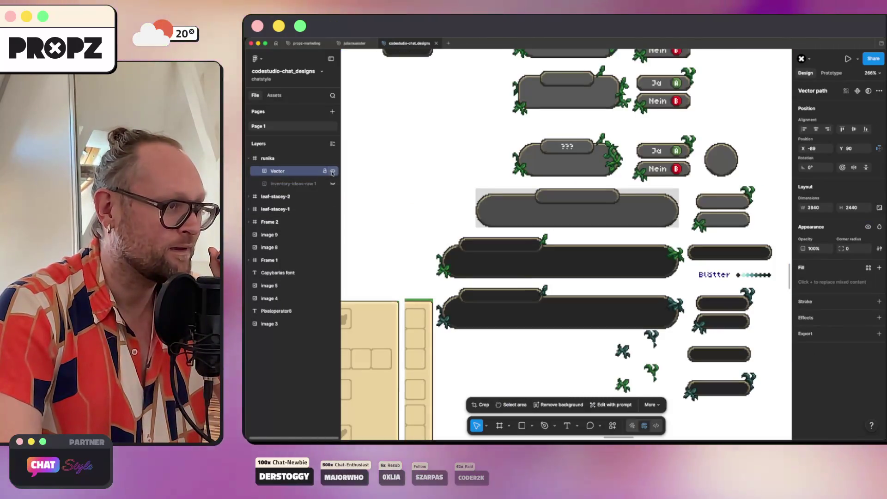
{"action": "key", "text": "ctrl+z"}
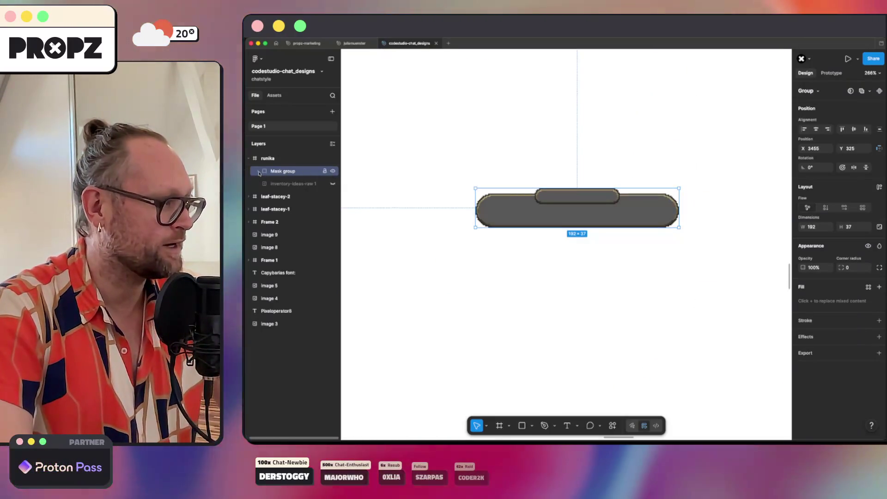
Expand the Mask group and put the inventory-ideas-raw 2 image into crop mode.
{"action": "left_click", "coordinate": [258, 171]}
{"action": "left_click", "coordinate": [300, 184]}
{"action": "left_click", "coordinate": [290, 196]}
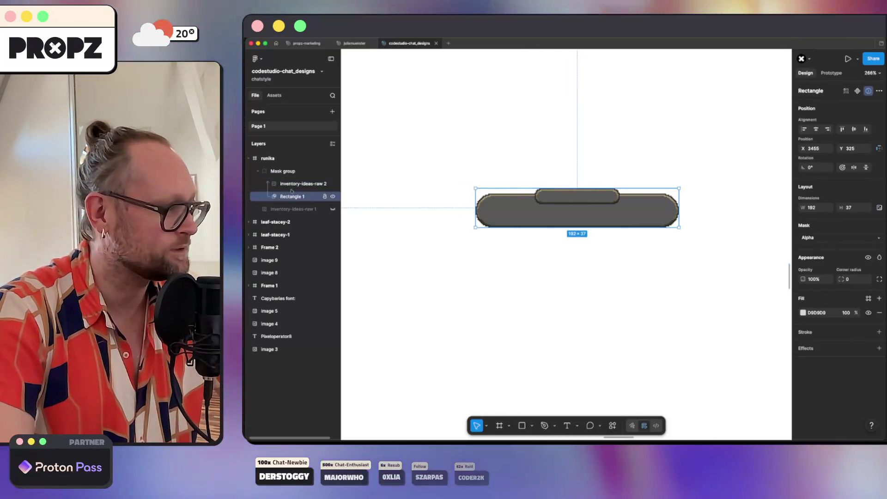
{"action": "left_click", "coordinate": [293, 184]}
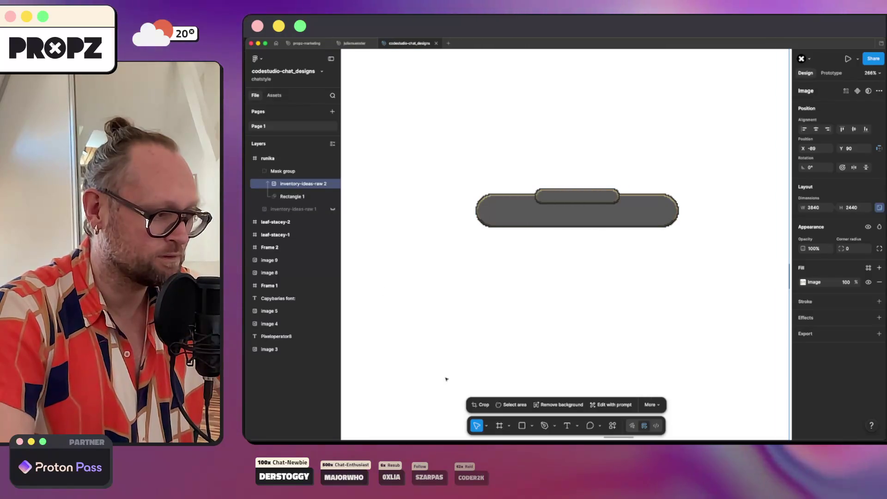
{"action": "left_click", "coordinate": [476, 406]}
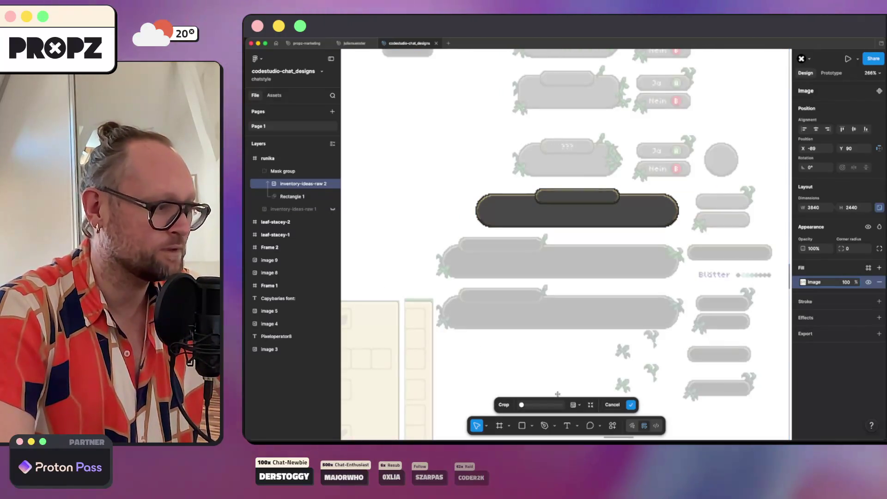
Cancel cropping, lasso an area around the dialog bar, and isolate it as inventory-ideas-raw 3.
{"action": "left_click", "coordinate": [631, 405]}
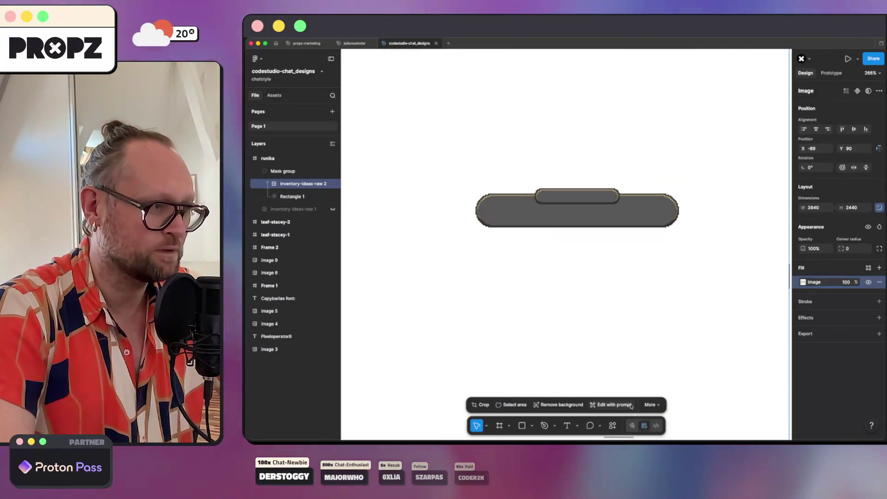
{"action": "left_click", "coordinate": [302, 196]}
{"action": "left_click", "coordinate": [296, 184]}
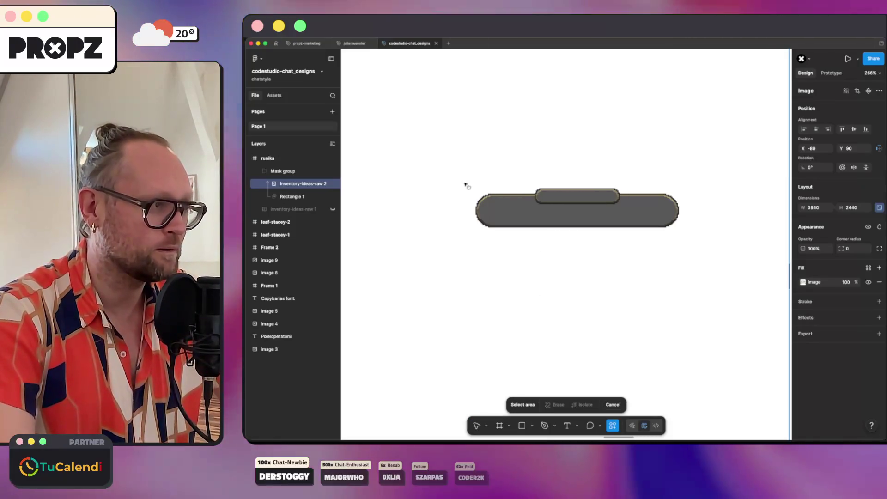
{"action": "left_click_drag", "start_coordinate": [466, 183], "coordinate": [609, 247]}
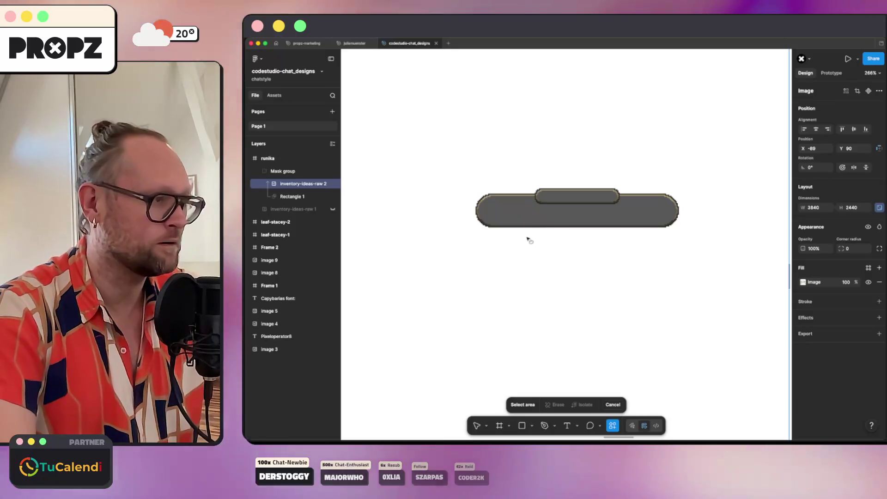
{"action": "mouse_move", "coordinate": [481, 187]}
{"action": "left_mouse_down"}
{"action": "mouse_move", "coordinate": [474, 207]}
{"action": "mouse_move", "coordinate": [540, 243]}
{"action": "mouse_move", "coordinate": [646, 235]}
{"action": "mouse_move", "coordinate": [679, 194]}
{"action": "mouse_move", "coordinate": [620, 185]}
{"action": "mouse_move", "coordinate": [481, 189]}
{"action": "left_mouse_up"}
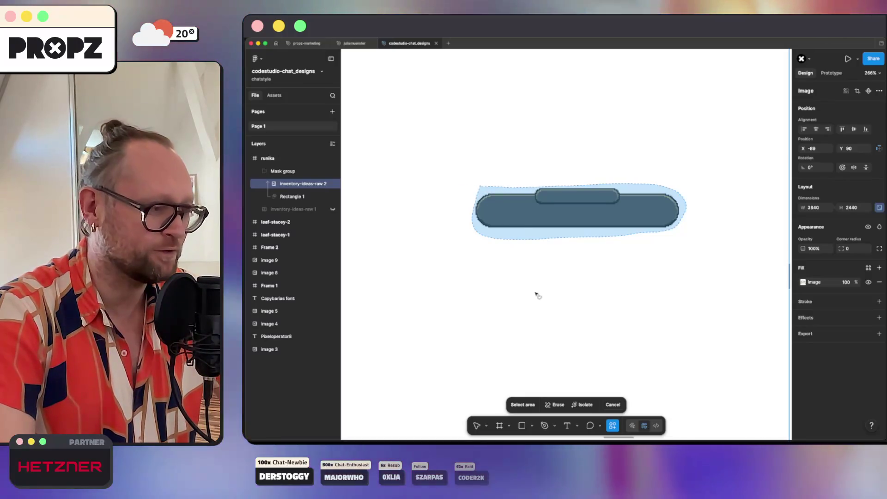
{"action": "key", "text": "Return"}
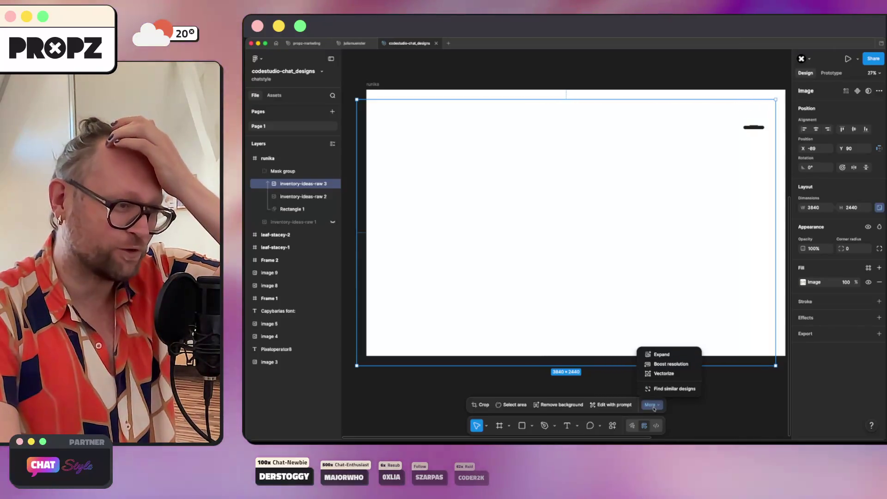
Delete the isolated inventory-ideas-raw 3 layer and toggle the sprite image's visibility.
{"action": "left_click", "coordinate": [652, 405]}
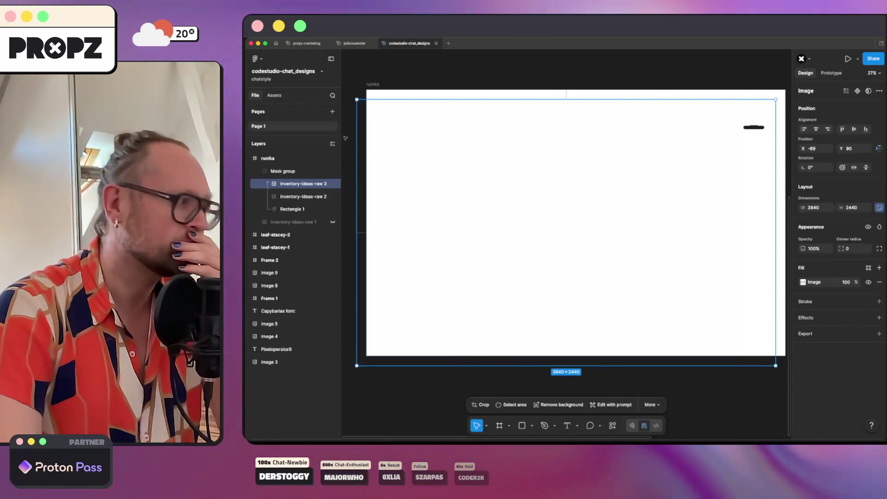
{"action": "left_click", "coordinate": [497, 393]}
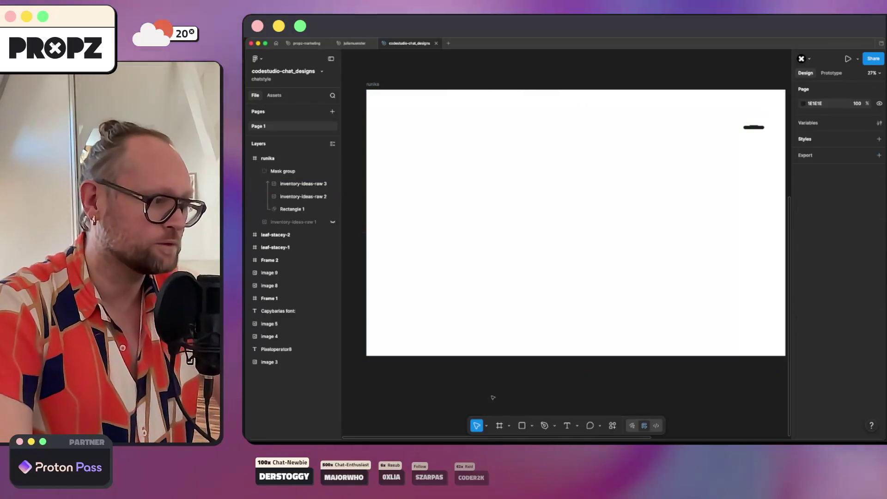
{"action": "left_click", "coordinate": [309, 187]}
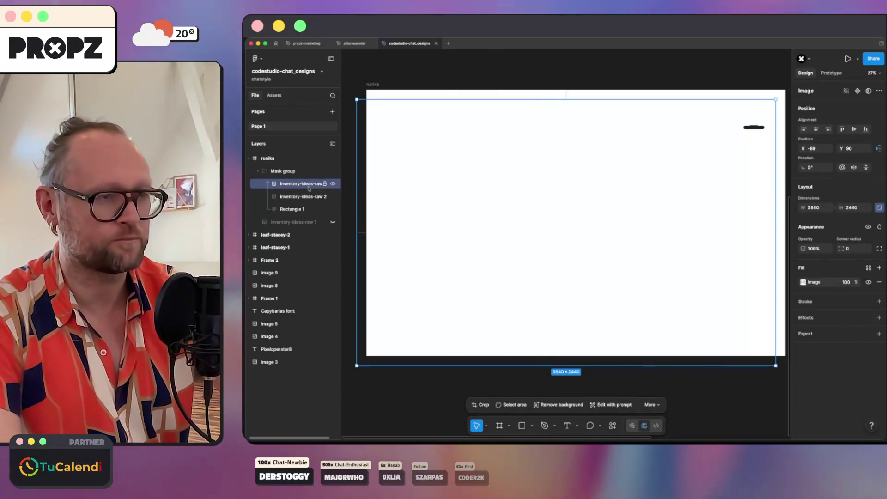
{"action": "key", "text": "Delete"}
{"action": "left_click", "coordinate": [314, 186]}
{"action": "left_click", "coordinate": [333, 184]}
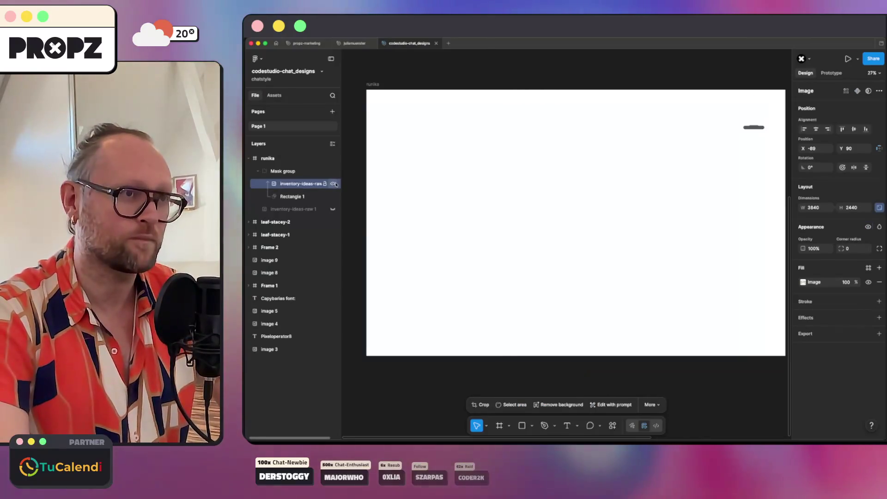
Select the Mask group's children, then the parent Mask group, and switch to the ChatStyle gallery.
{"action": "left_click", "coordinate": [294, 196]}
{"action": "left_click", "coordinate": [300, 185]}
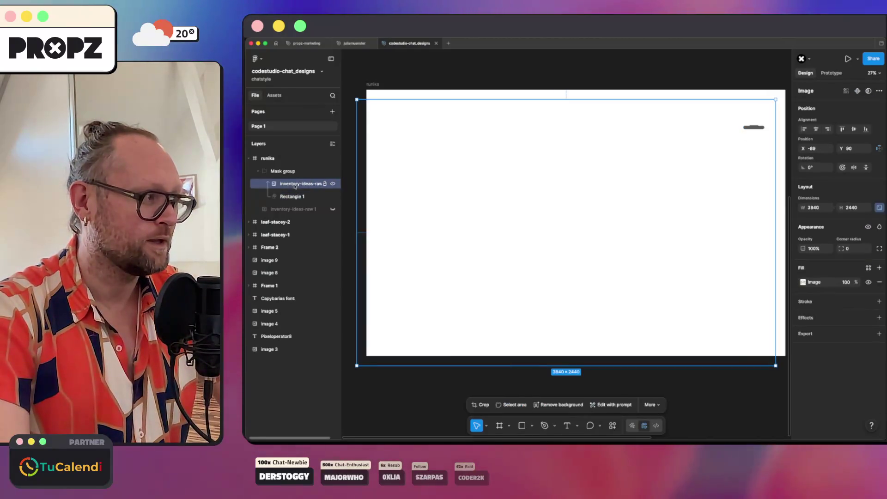
{"action": "left_click", "coordinate": [294, 196], "text": "shift"}
{"action": "right_click", "coordinate": [294, 197]}
{"action": "left_click", "coordinate": [283, 172]}
{"action": "right_click", "coordinate": [284, 173]}
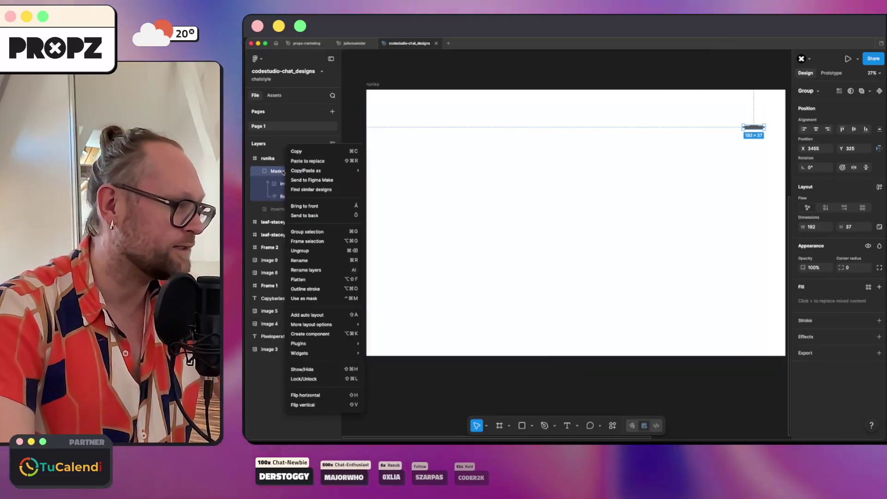
{"action": "left_click", "coordinate": [319, 289]}
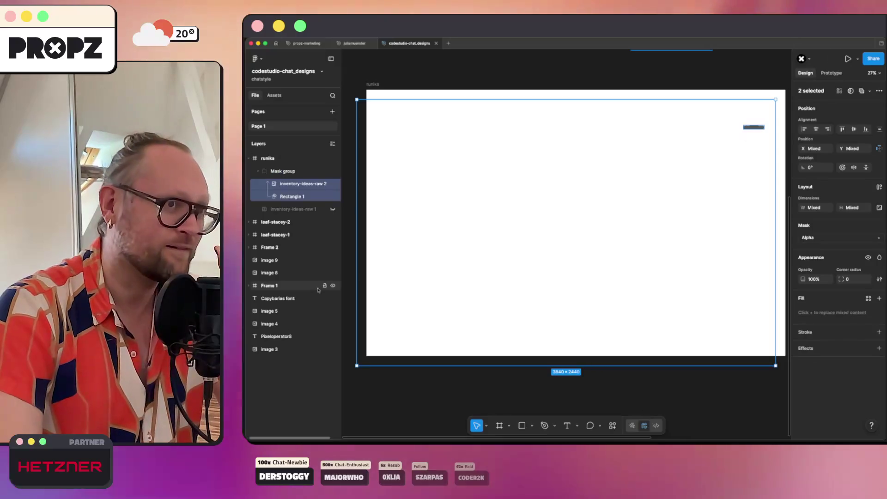
{"action": "key", "text": "super+k"}
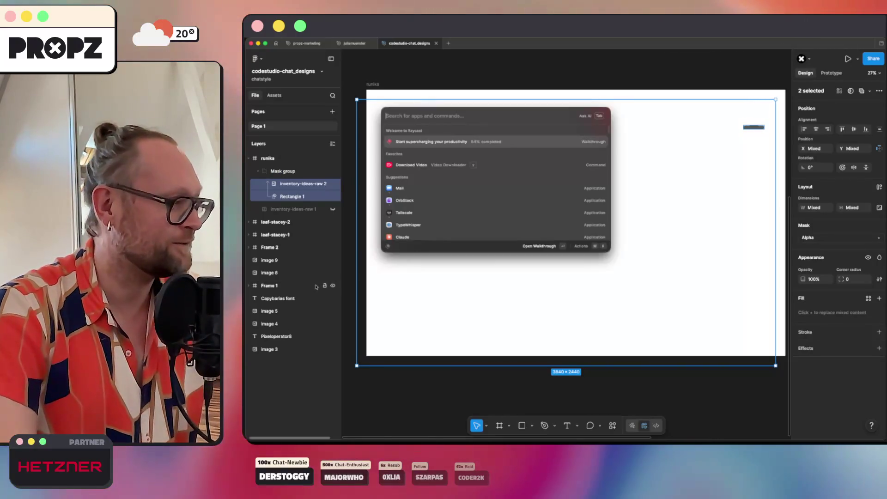
{"action": "key", "text": "Escape"}
{"action": "key", "text": "shift+Return"}
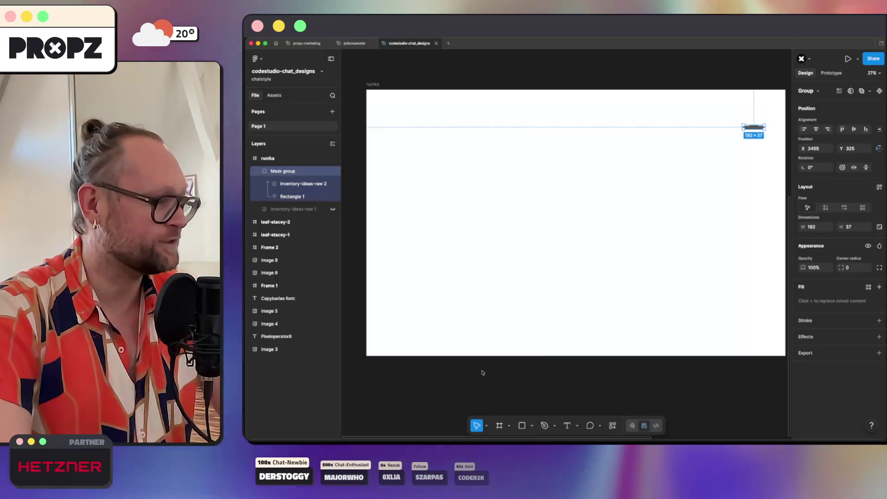
{"action": "key", "text": "super+Tab"}
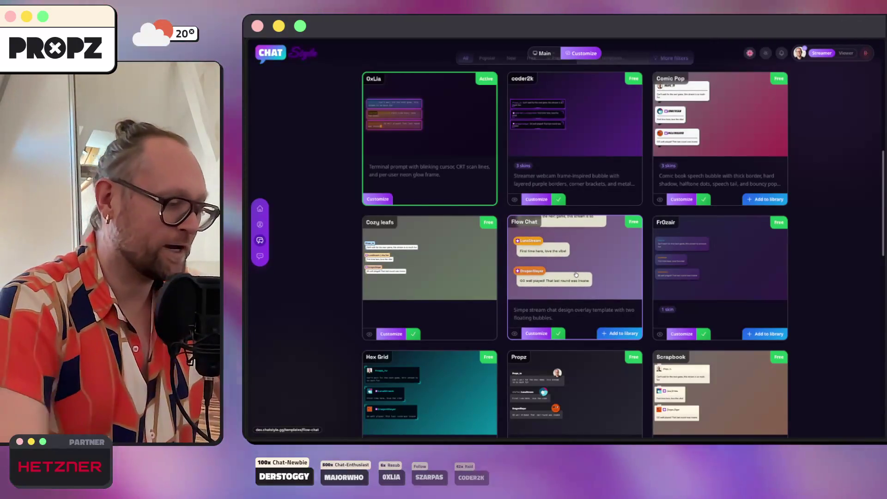
Ask a new Claude chat how to extract a small part of a masked image, then return to Figma.
{"action": "key", "text": "super+Tab"}
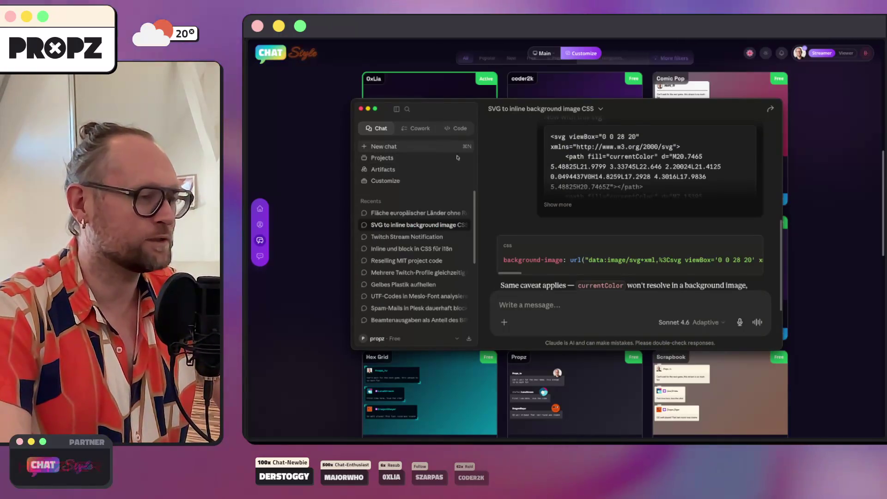
{"action": "key", "text": "super+n"}
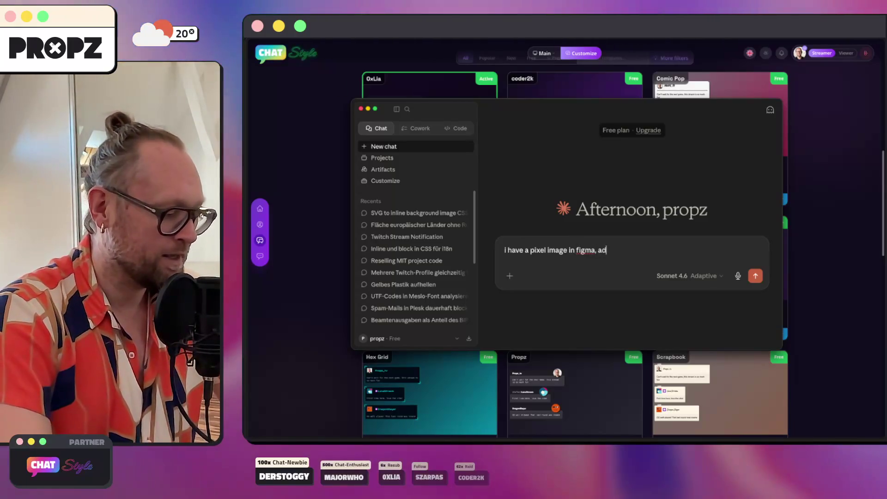
{"action": "type", "text": "ded a amsk"}
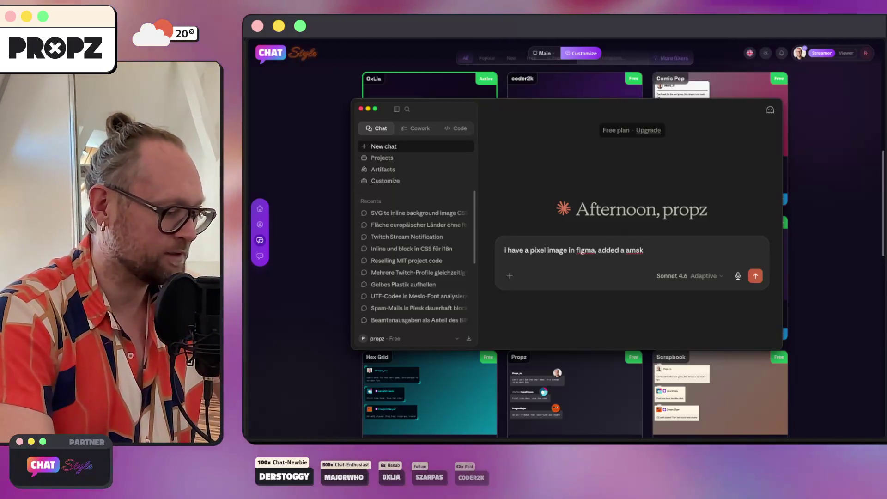
{"action": "key", "text": "BackSpace"}
{"action": "key", "text": "BackSpace"}
{"action": "key", "text": "BackSpace"}
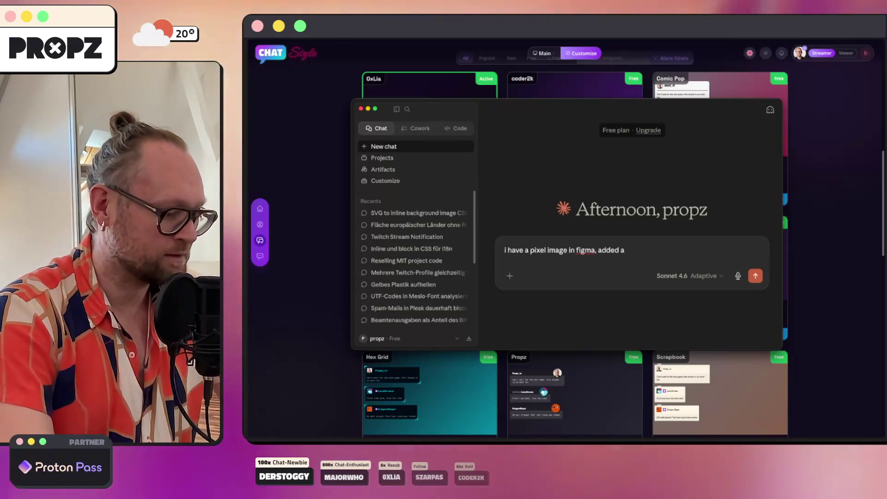
{"action": "type", "text": "mask."}
{"action": "type", "text": ", i just wan"}
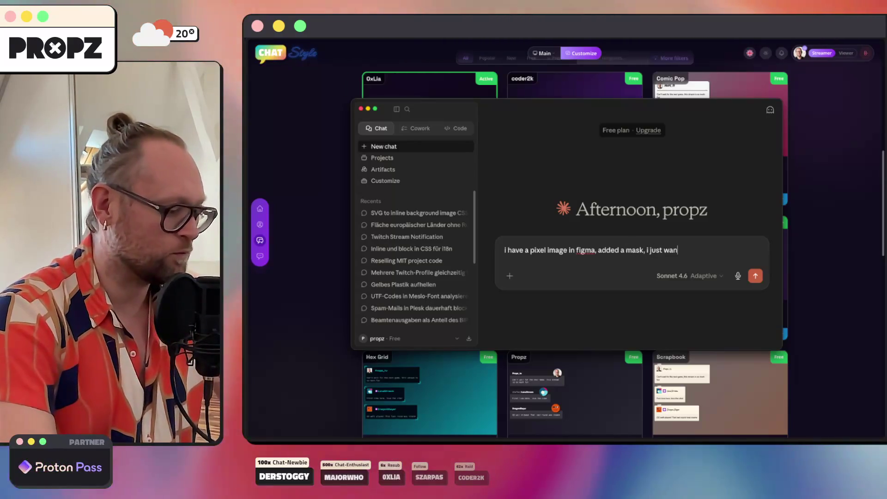
{"action": "type", "text": "t to extract s"}
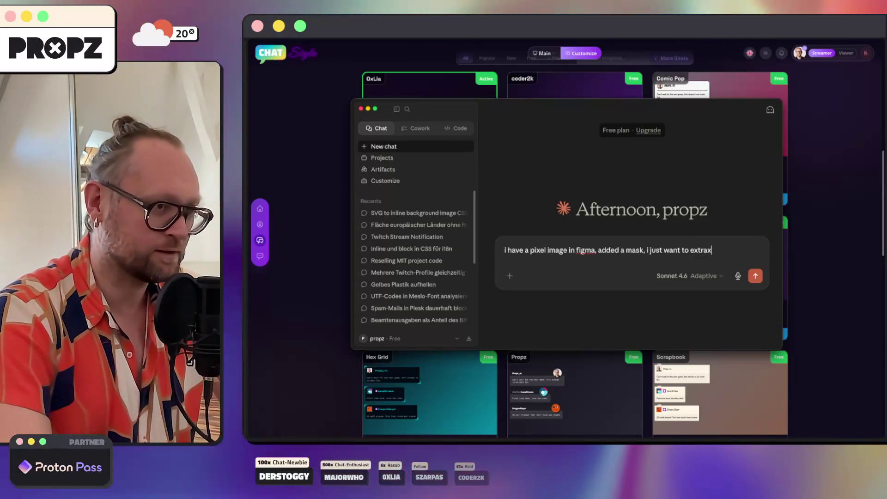
{"action": "key", "text": "BackSpace"}
{"action": "type", "text": "a small part"}
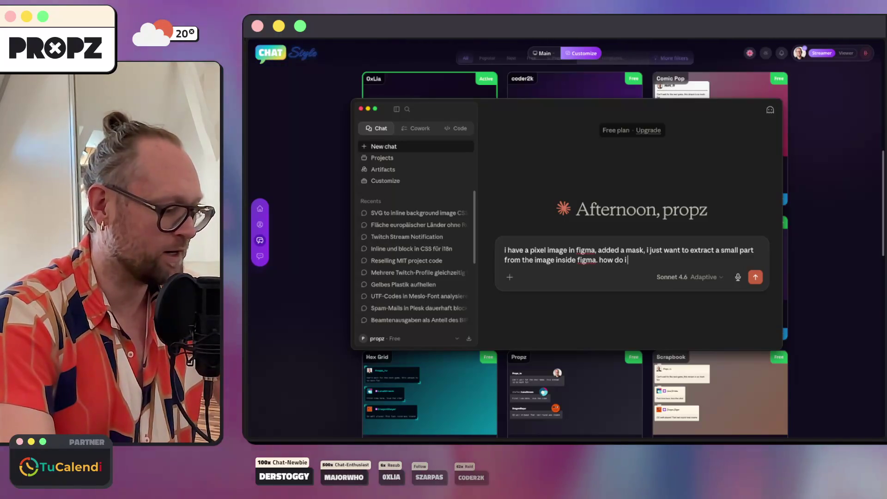
{"action": "type", "text": "do that?"}
{"action": "key", "text": "Return"}
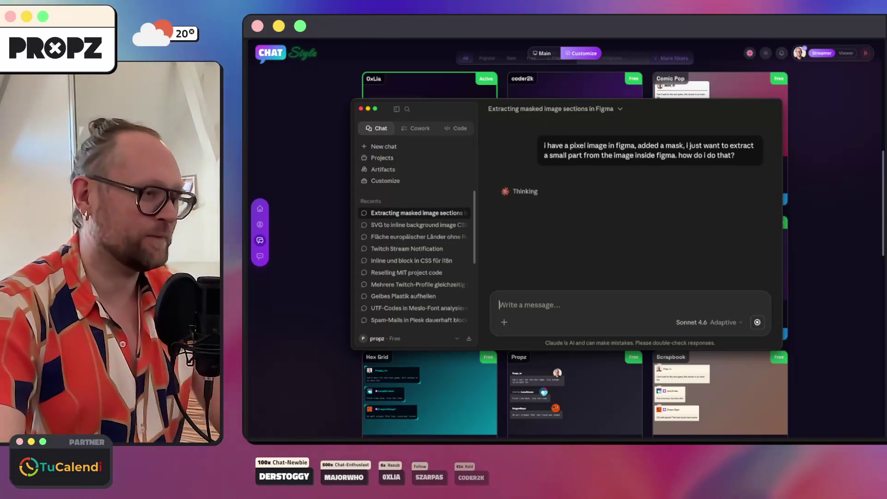
{"action": "key", "text": "super+Tab"}
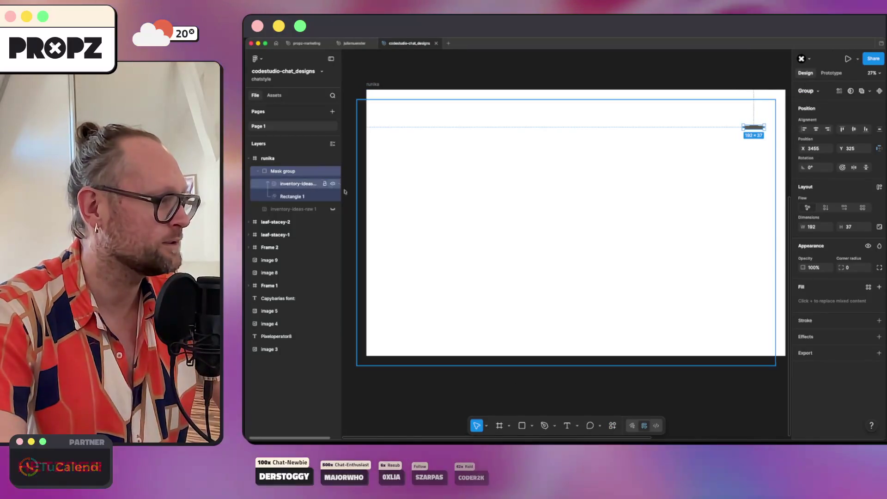
Switch from the Frame tool back to Move, reselect the Mask group, and bring Claude's reply forward.
{"action": "left_click", "coordinate": [668, 196]}
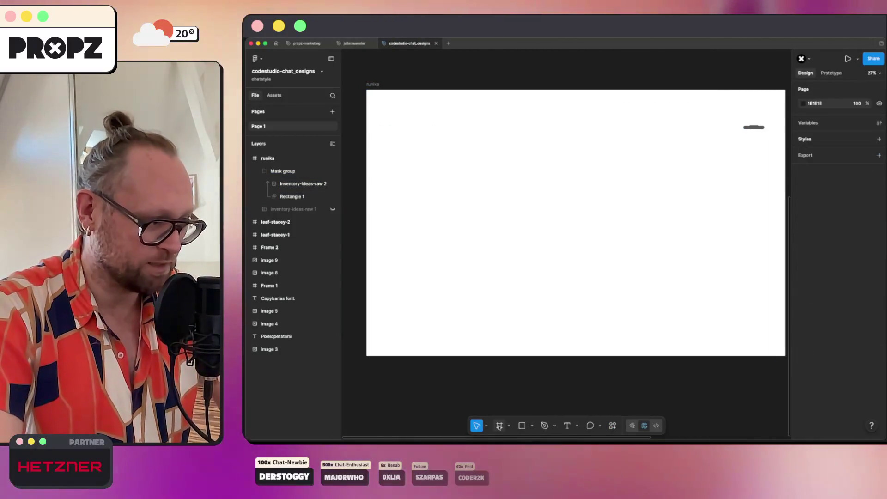
{"action": "left_click", "coordinate": [510, 426]}
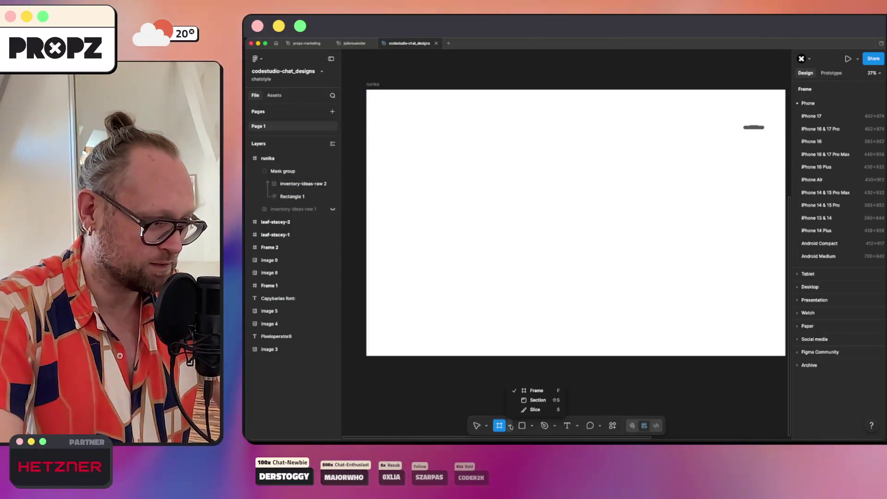
{"action": "left_click", "coordinate": [532, 426]}
{"action": "left_click", "coordinate": [532, 426]}
{"action": "left_click", "coordinate": [487, 426]}
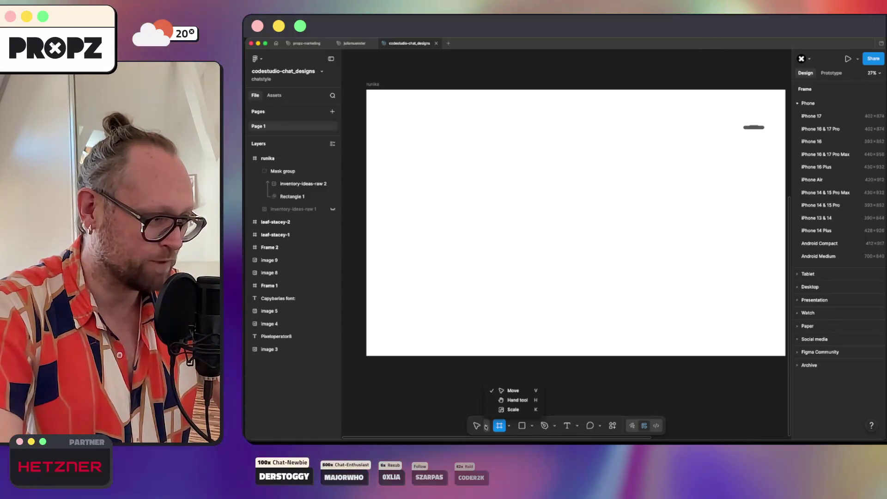
{"action": "left_click", "coordinate": [510, 391]}
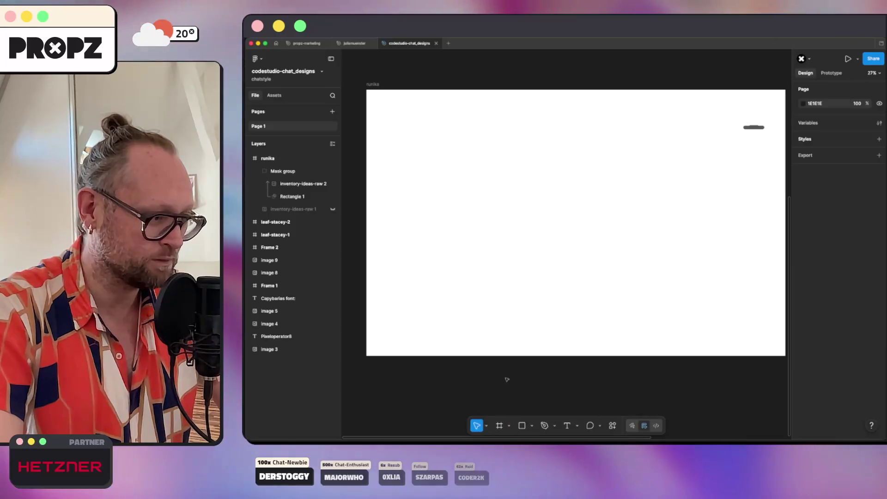
{"action": "left_click", "coordinate": [487, 426]}
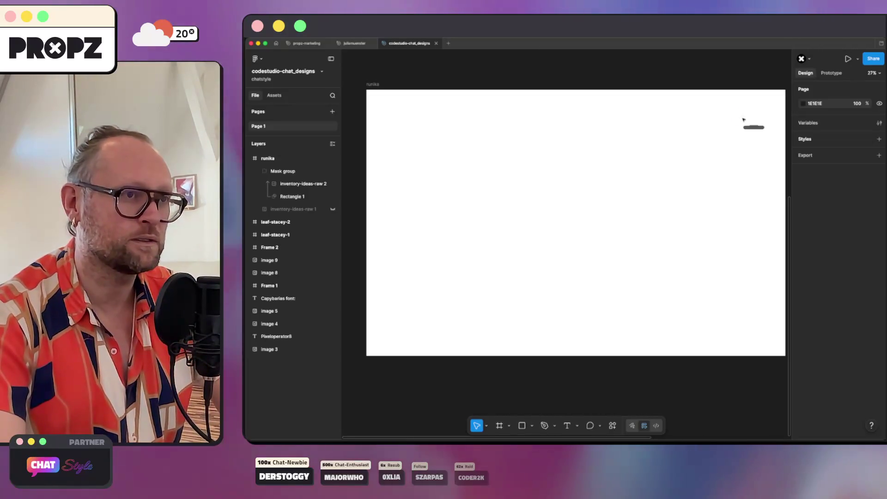
{"action": "left_click", "coordinate": [753, 127]}
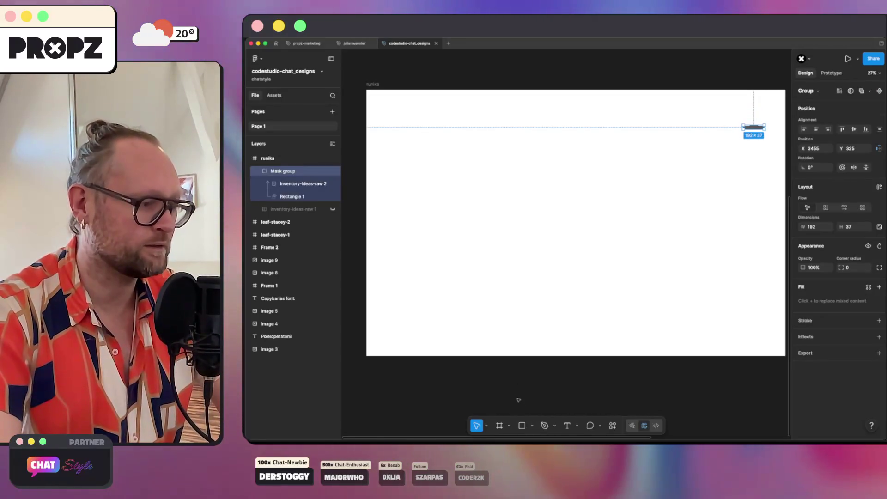
{"action": "left_click", "coordinate": [618, 442]}
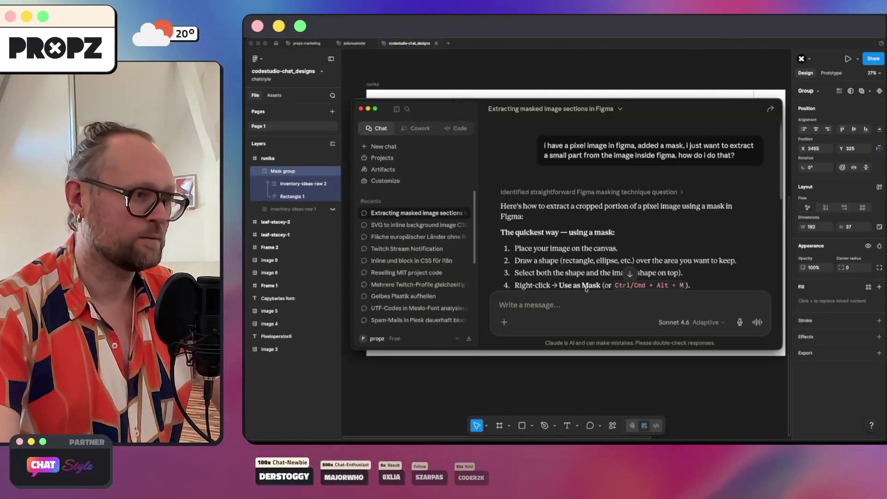
Read Claude's steps for flattening the masked group and exporting it as PNG, then return to Figma.
{"action": "scroll", "coordinate": [586, 270], "scroll_direction": "down", "scroll_amount": 2}
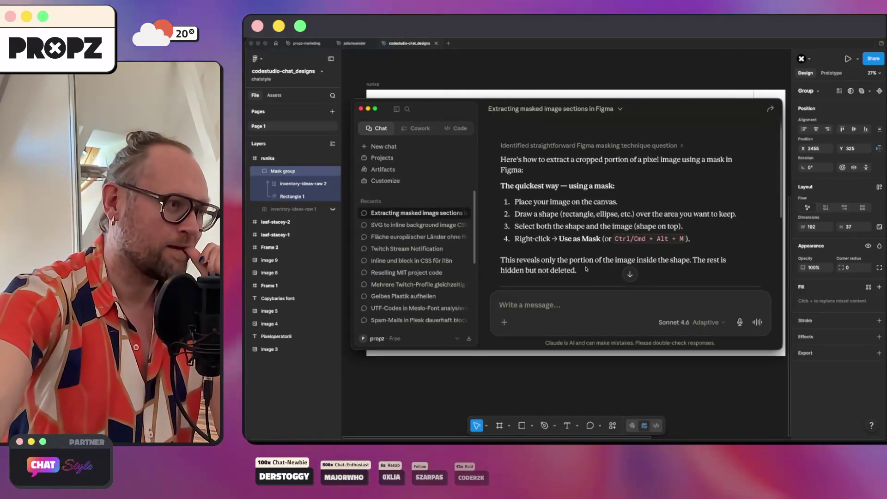
{"action": "scroll", "coordinate": [625, 216], "scroll_direction": "down", "scroll_amount": 3}
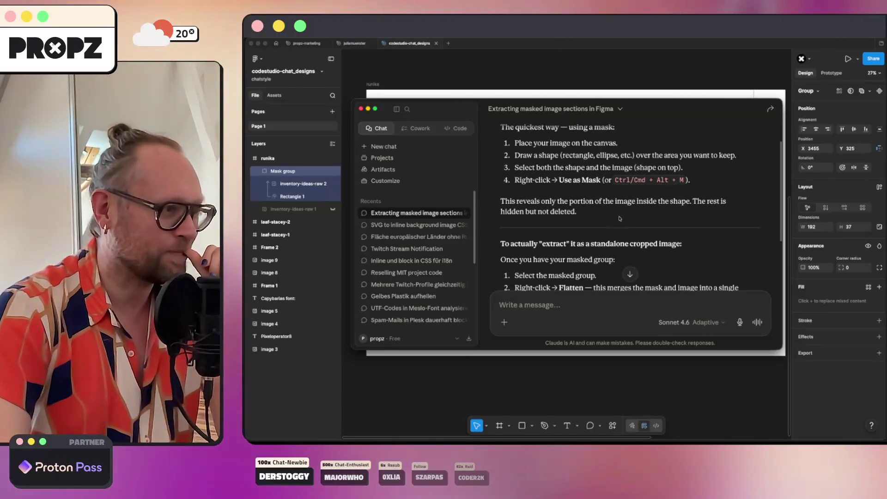
{"action": "scroll", "coordinate": [615, 214], "scroll_direction": "down", "scroll_amount": 4}
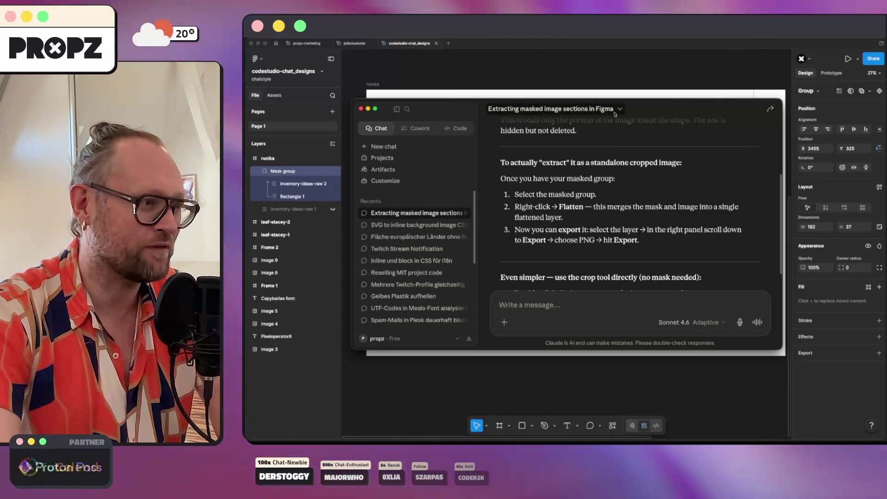
{"action": "left_click", "coordinate": [636, 85]}
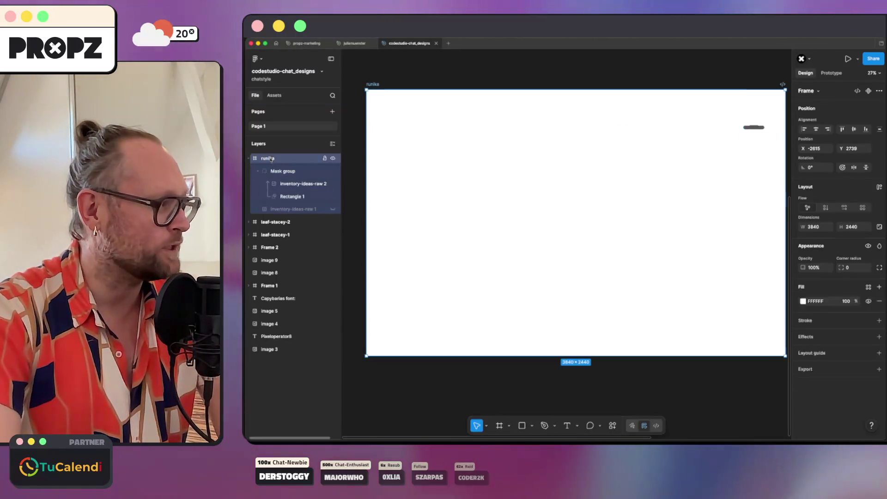
Flatten the mask group and nudge the flattened artwork with the arrow keys.
{"action": "right_click", "coordinate": [278, 173]}
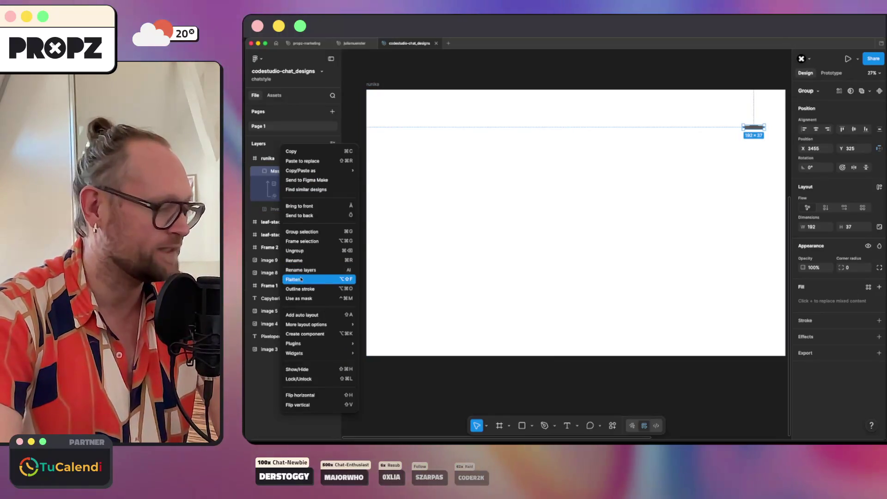
{"action": "left_click", "coordinate": [301, 279]}
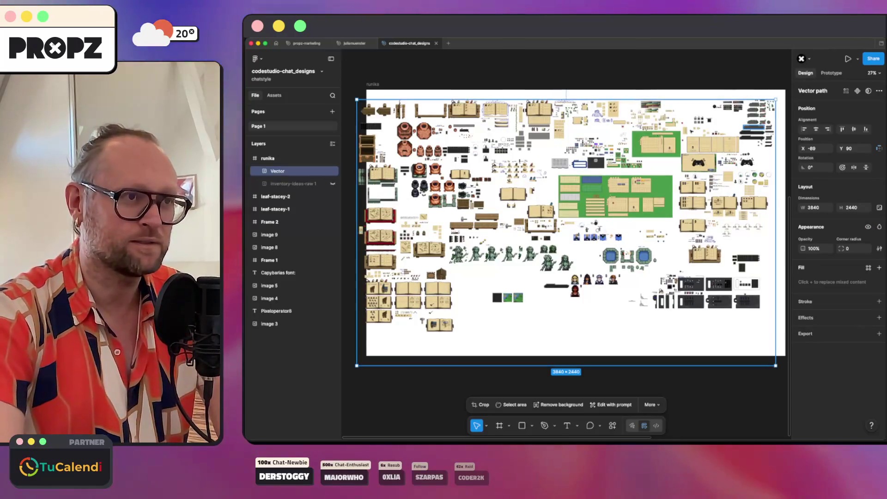
{"action": "scroll", "coordinate": [767, 127], "scroll_direction": "up", "scroll_amount": 3}
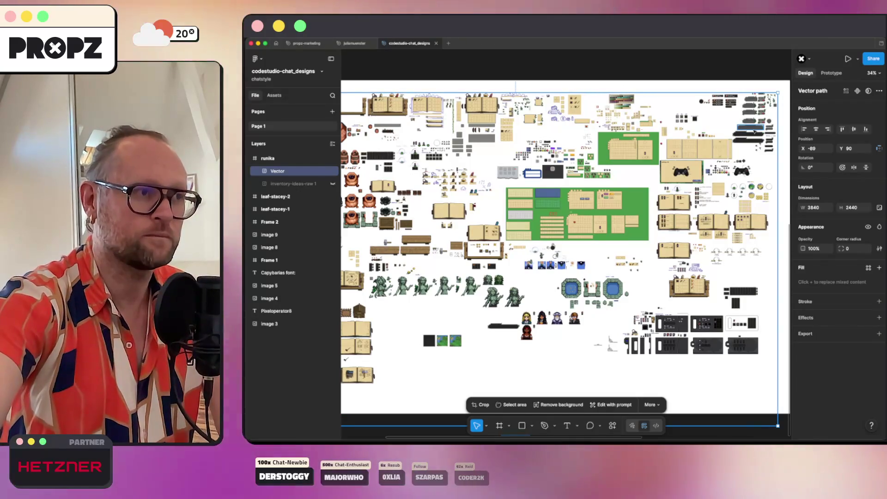
{"action": "scroll", "coordinate": [754, 132], "scroll_direction": "up", "scroll_amount": 5}
{"action": "scroll", "coordinate": [755, 132], "scroll_direction": "up", "scroll_amount": 10}
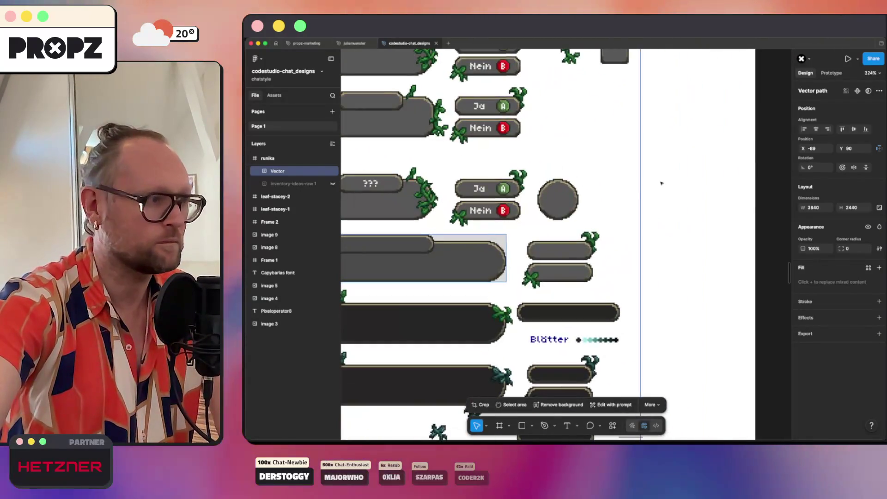
{"action": "scroll", "coordinate": [625, 199], "scroll_direction": "down", "scroll_amount": 3}
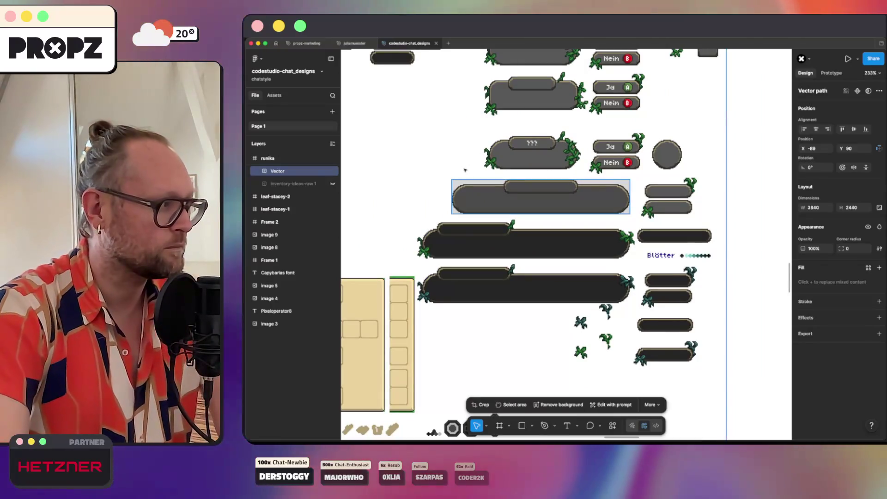
{"action": "key", "text": "shift+Up"}
{"action": "key", "text": "Right"}
{"action": "key", "text": "Right"}
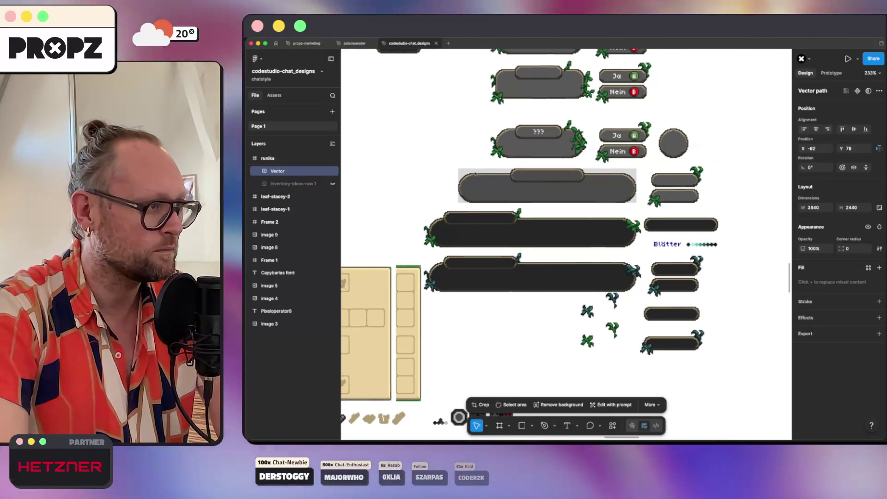
{"action": "key", "text": "Left"}
{"action": "key", "text": "Left"}
{"action": "key", "text": "Left"}
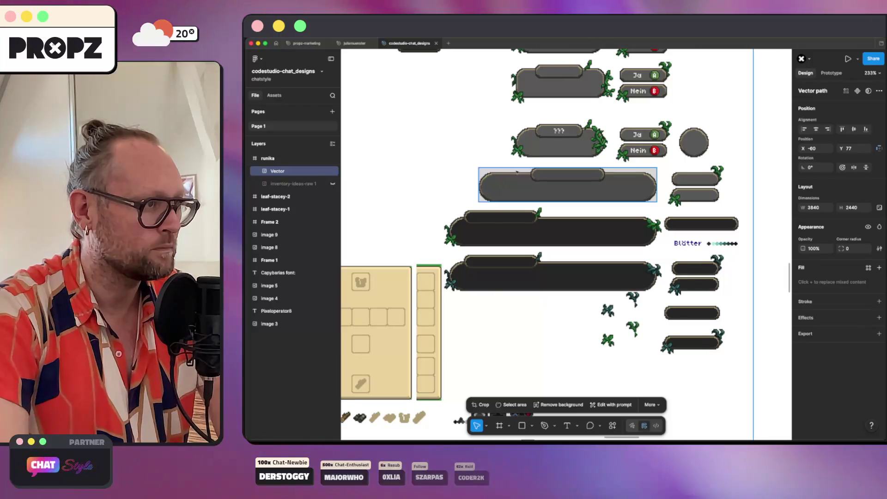
{"action": "key", "text": "Down"}
{"action": "key", "text": "Down"}
{"action": "key", "text": "Down"}
{"action": "key", "text": "Left"}
{"action": "key", "text": "Left"}
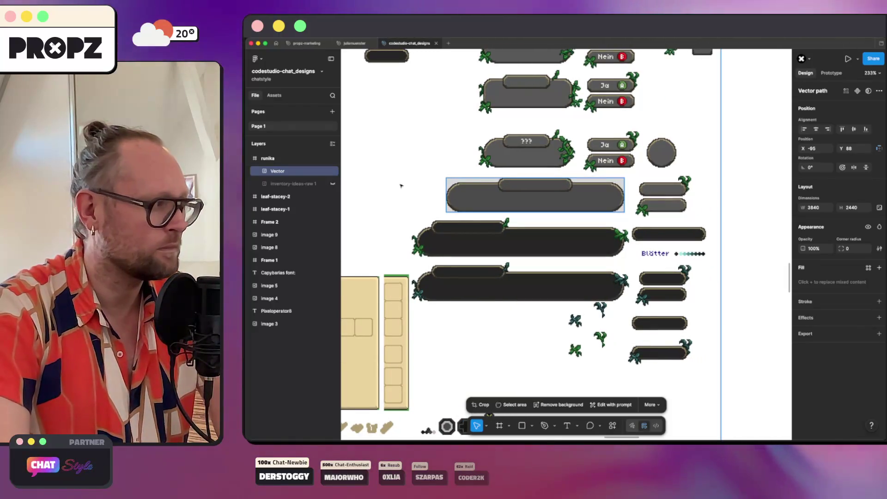
Undo the nudges and flatten to restore the masked pill-shaped dialog bar.
{"action": "key", "text": "shift+Right"}
{"action": "key", "text": "shift+Right"}
{"action": "key", "text": "shift+Right"}
{"action": "key", "text": "Right"}
{"action": "key", "text": "Right"}
{"action": "key", "text": "Right"}
{"action": "key", "text": "shift+Up"}
{"action": "key", "text": "Up"}
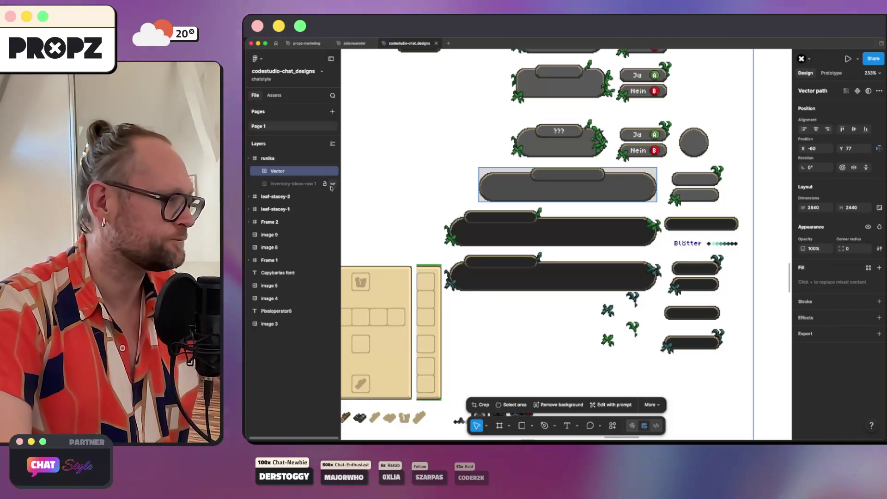
{"action": "key", "text": "super+z"}
{"action": "key", "text": "super+shift+z"}
{"action": "key", "text": "super+z"}
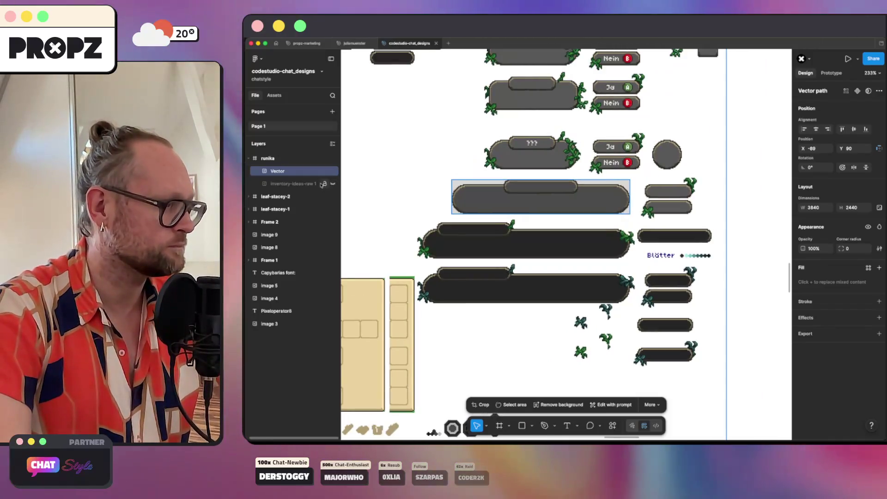
{"action": "key", "text": "super+shift+h"}
{"action": "key", "text": "super+shift+h"}
{"action": "key", "text": "super+alt+m"}
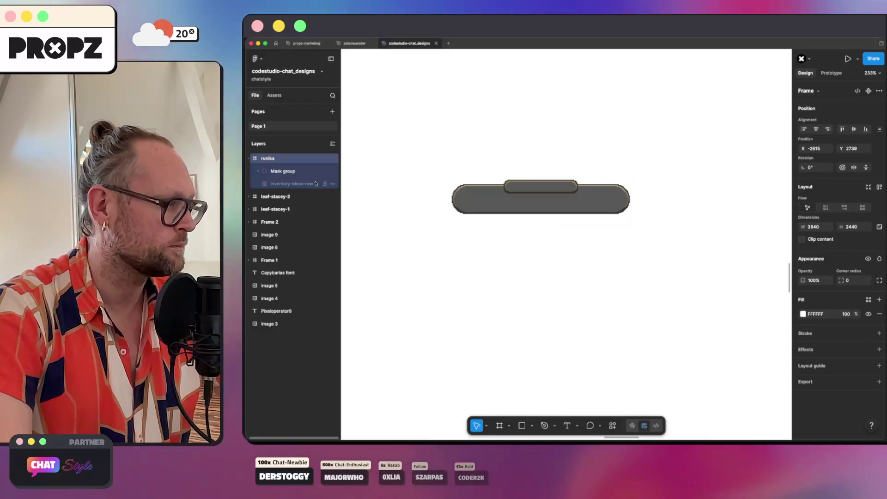
Flatten the sprite sheet and Rectangle 1 inside the mask group, then undo it.
{"action": "left_click", "coordinate": [268, 172]}
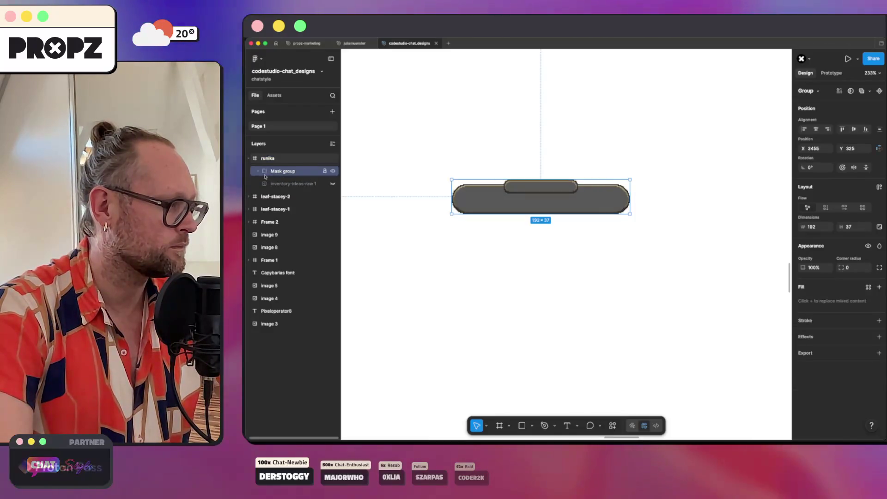
{"action": "key", "text": "Return"}
{"action": "right_click", "coordinate": [286, 183]}
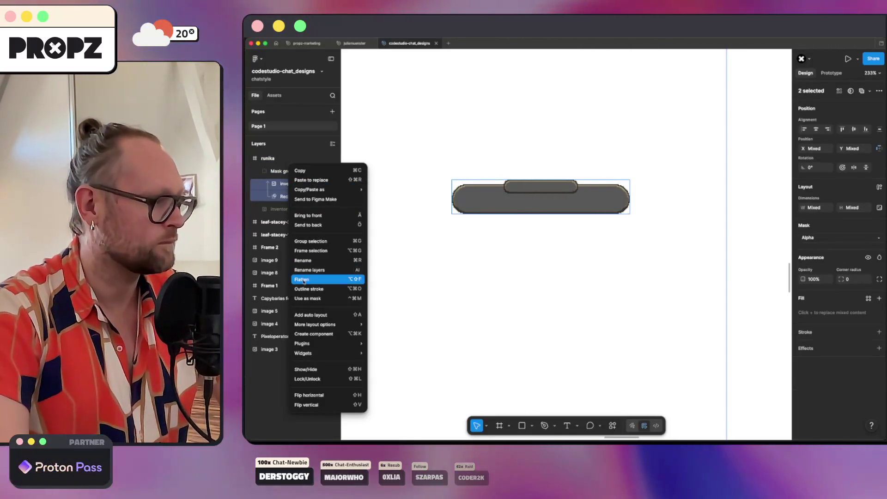
{"action": "left_click", "coordinate": [300, 280]}
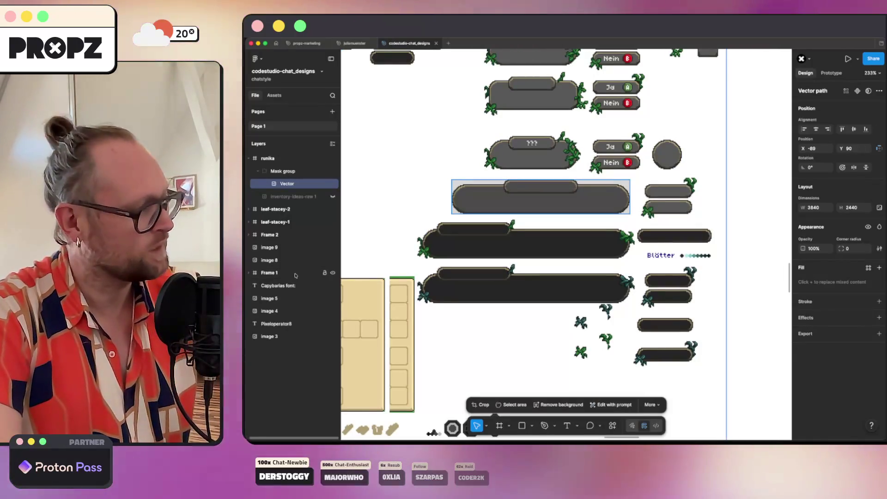
{"action": "key", "text": "super+z"}
Flatten Rectangle 1 into a vector path, undo it, then flatten it again.
{"action": "left_click", "coordinate": [288, 197]}
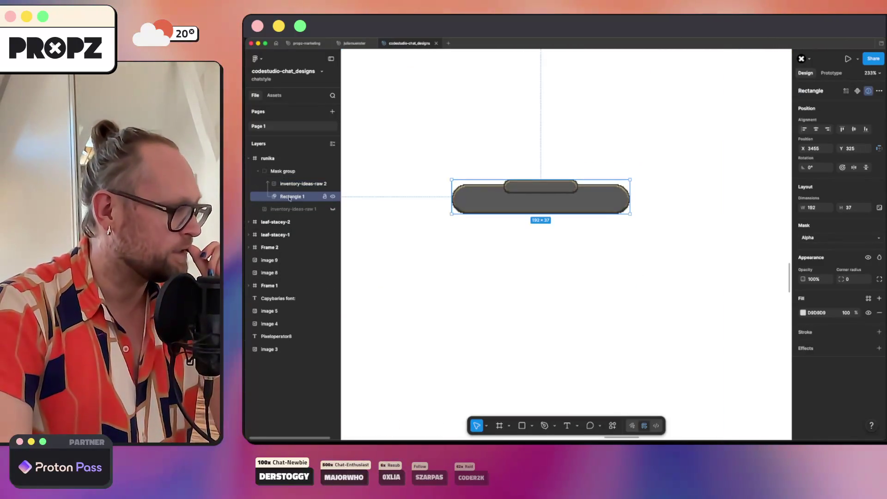
{"action": "right_click", "coordinate": [290, 197]}
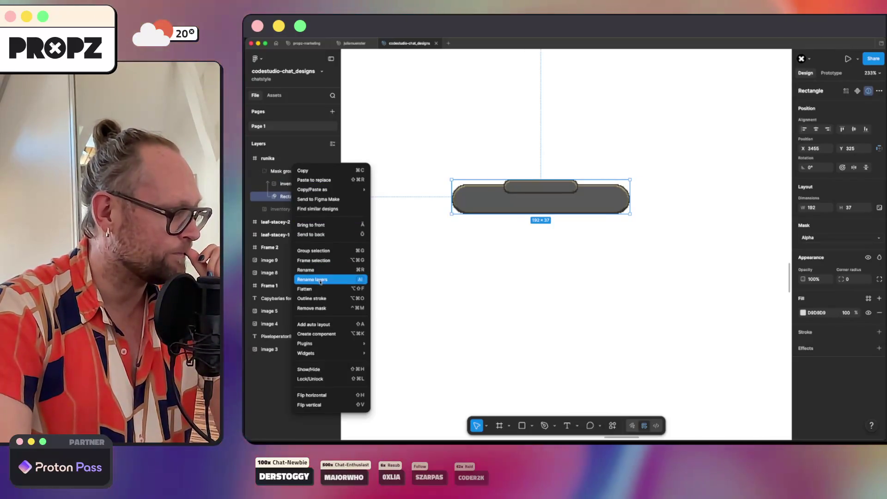
{"action": "left_click", "coordinate": [319, 288]}
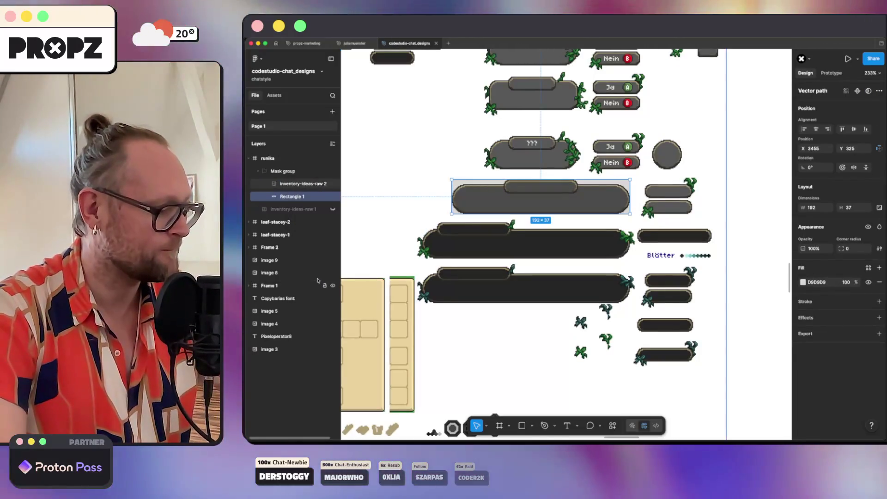
{"action": "key", "text": "super+z"}
{"action": "right_click", "coordinate": [295, 198]}
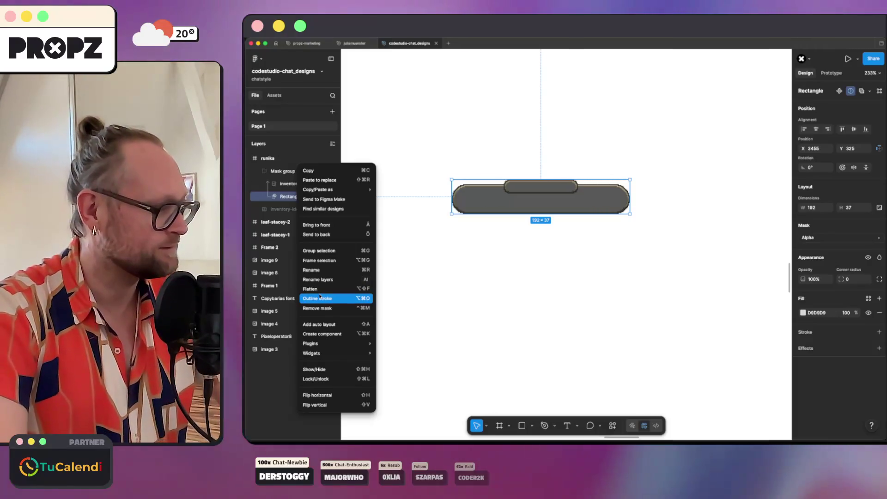
{"action": "left_click", "coordinate": [318, 291]}
Mask inventory-ideas-raw 2 with Rectangle 1, then flatten the new mask group and undo.
{"action": "left_click", "coordinate": [284, 183], "text": "shift"}
{"action": "right_click", "coordinate": [284, 183]}
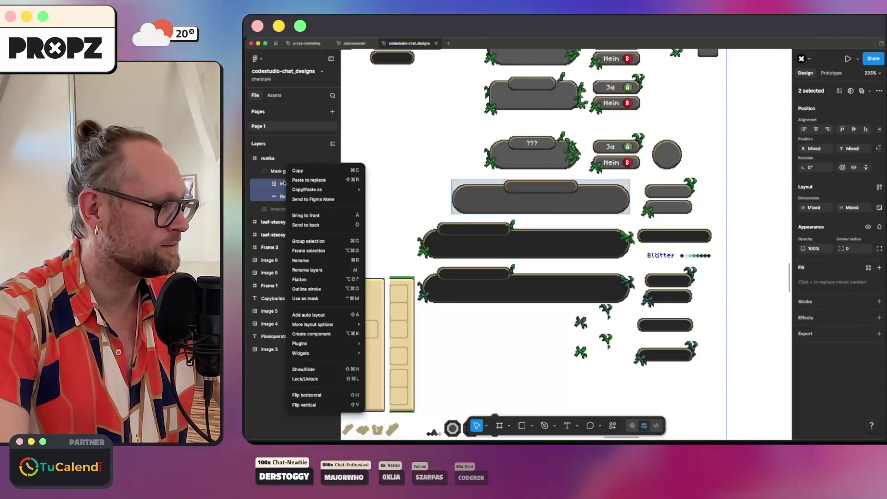
{"action": "left_click", "coordinate": [309, 298]}
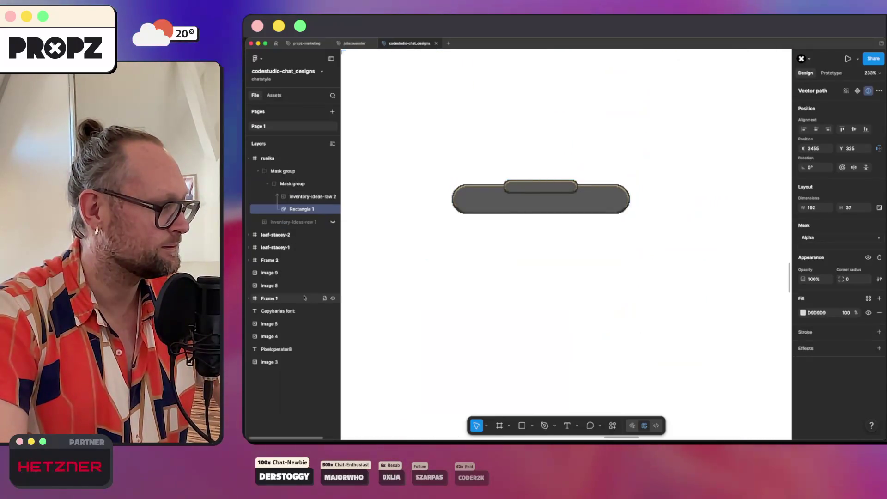
{"action": "right_click", "coordinate": [284, 184]}
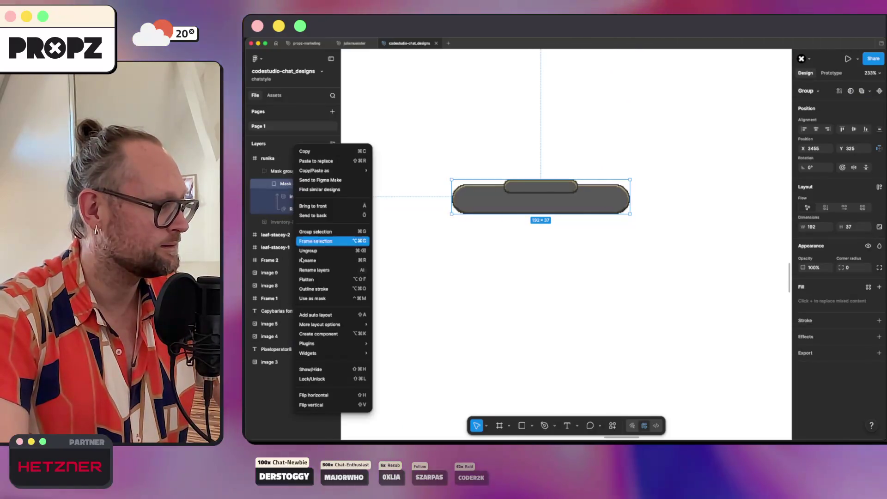
{"action": "left_click", "coordinate": [308, 285]}
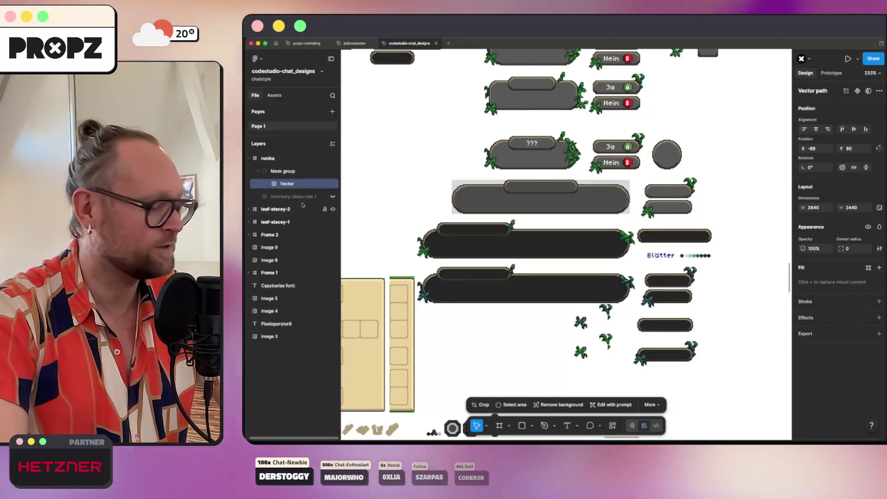
{"action": "key", "text": "super+z"}
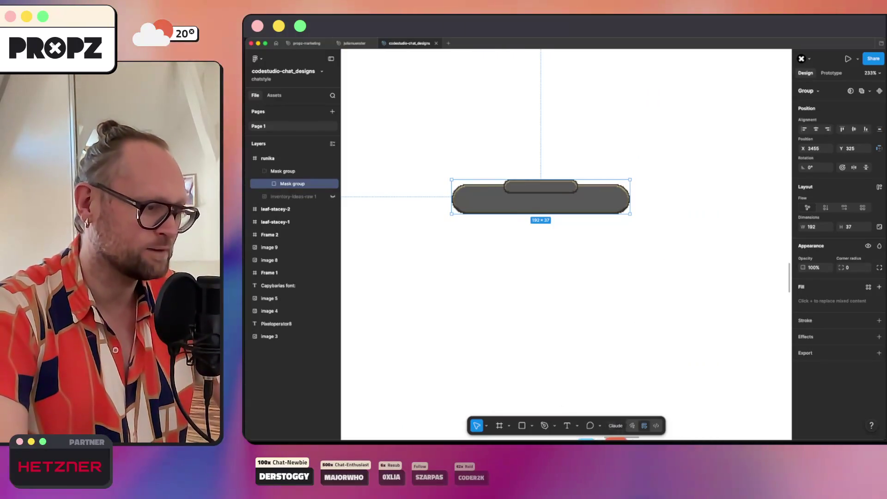
After checking the Claude chat, hide Mask group and show the inventory-ideas-raw 2 layer.
{"action": "left_click", "coordinate": [616, 426]}
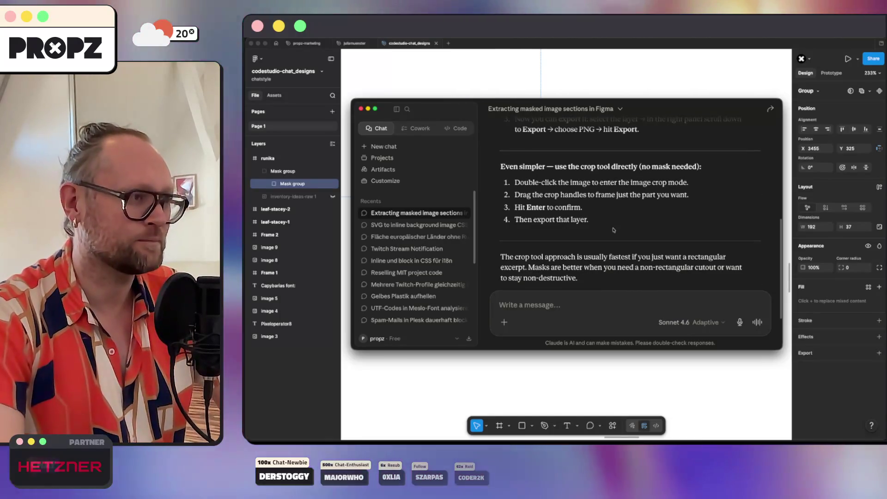
{"action": "left_click", "coordinate": [447, 89]}
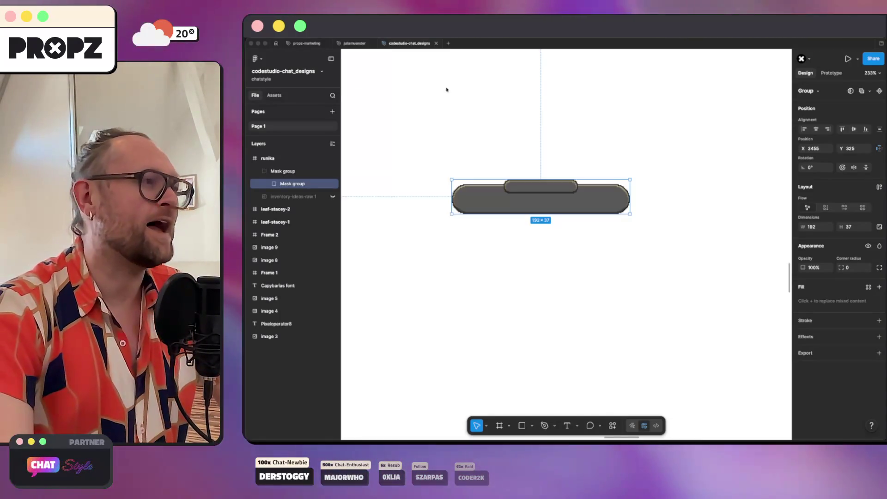
{"action": "left_click", "coordinate": [288, 198]}
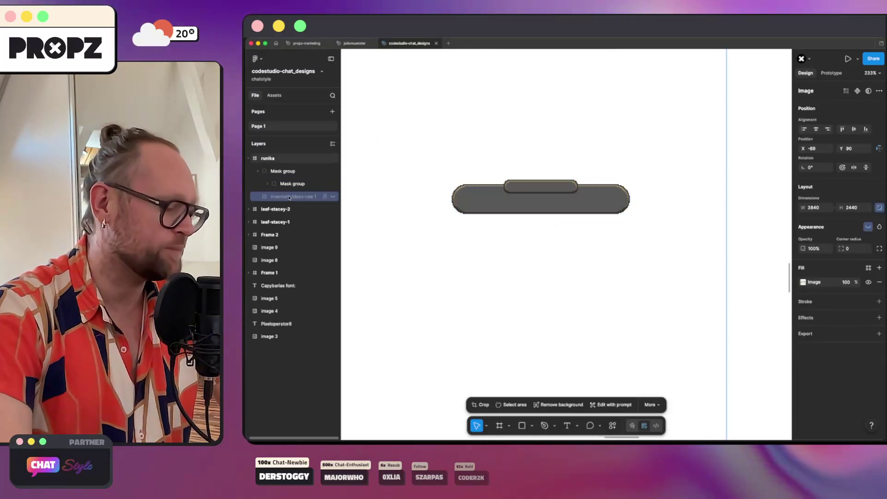
{"action": "left_click", "coordinate": [331, 171]}
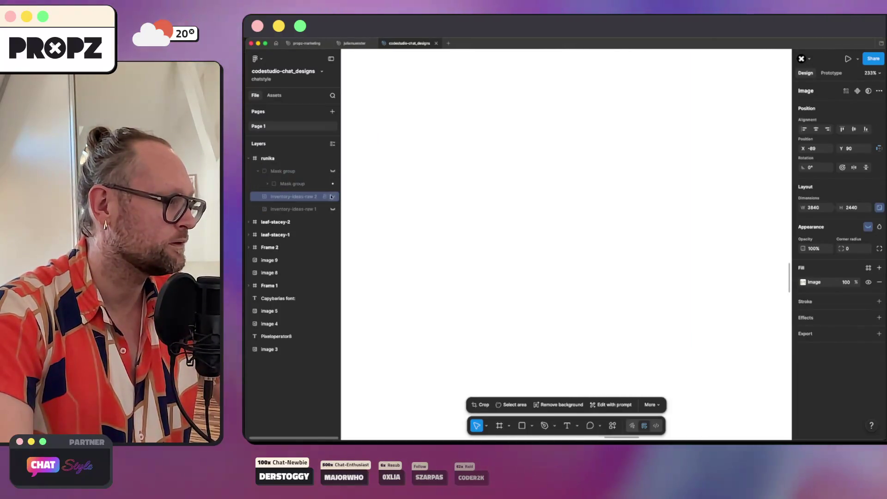
{"action": "left_click", "coordinate": [332, 196]}
Crop inventory-ideas-raw 2 tightly to the top grey dialog bar, 193×37 at X 3523, Y 309.
{"action": "double_click", "coordinate": [531, 203]}
{"action": "mouse_move", "coordinate": [448, 178]}
{"action": "left_mouse_down"}
{"action": "mouse_move", "coordinate": [532, 172]}
{"action": "mouse_move", "coordinate": [532, 186]}
{"action": "left_mouse_up"}
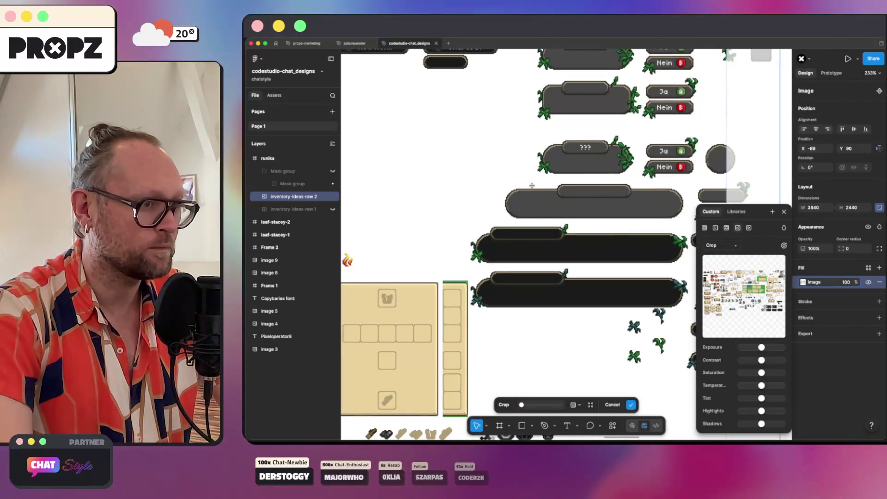
{"action": "scroll", "coordinate": [606, 204], "scroll_direction": "down", "scroll_amount": 2}
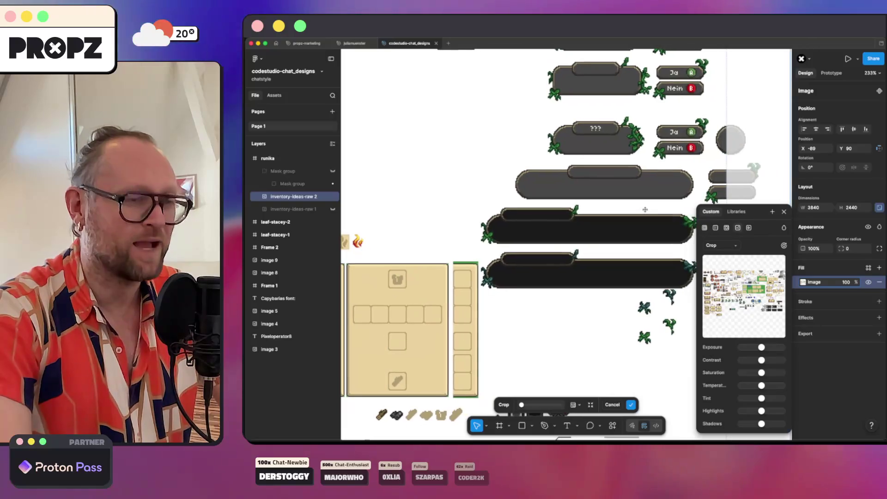
{"action": "scroll", "coordinate": [647, 209], "scroll_direction": "down", "scroll_amount": 10}
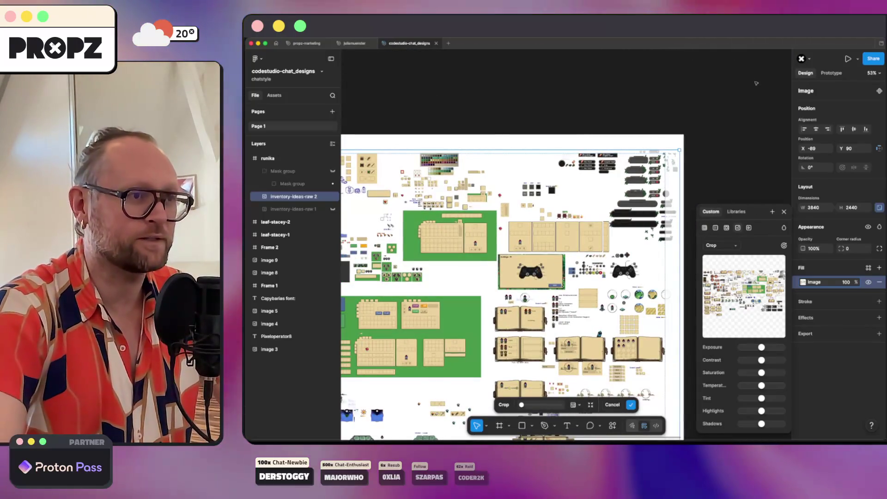
{"action": "mouse_move", "coordinate": [680, 150]}
{"action": "left_mouse_down"}
{"action": "mouse_move", "coordinate": [658, 181]}
{"action": "mouse_move", "coordinate": [658, 199]}
{"action": "left_mouse_up"}
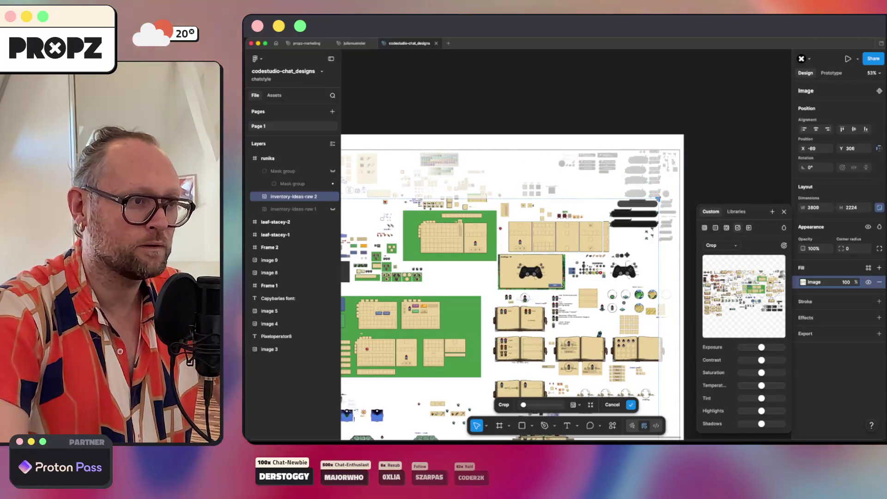
{"action": "scroll", "coordinate": [658, 199], "scroll_direction": "down", "scroll_amount": 5}
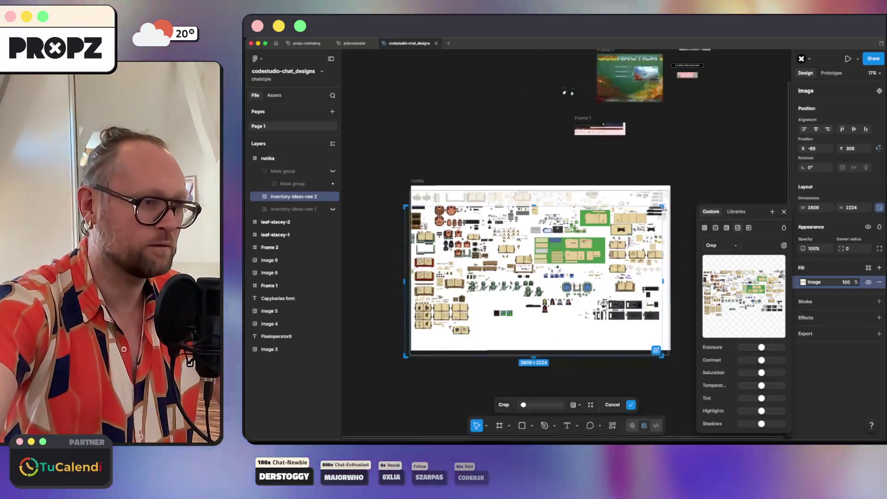
{"action": "left_click_drag", "start_coordinate": [524, 405], "coordinate": [561, 405]}
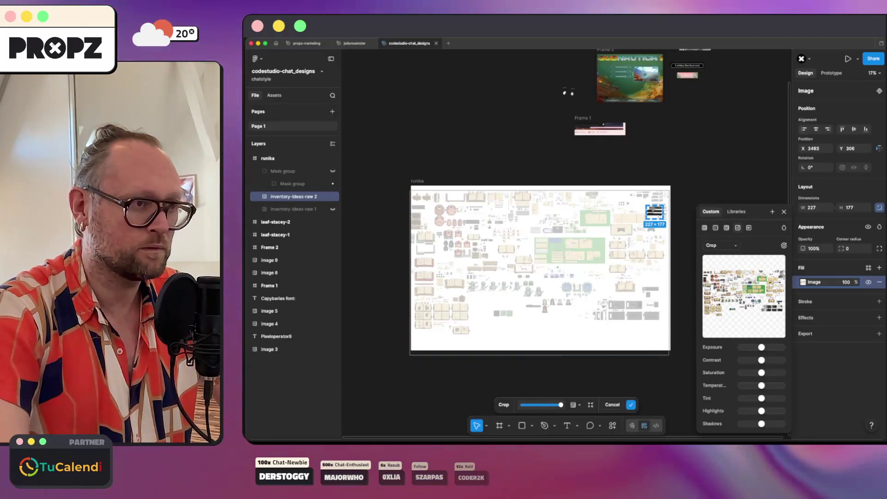
{"action": "scroll", "coordinate": [664, 213], "scroll_direction": "up", "scroll_amount": 10}
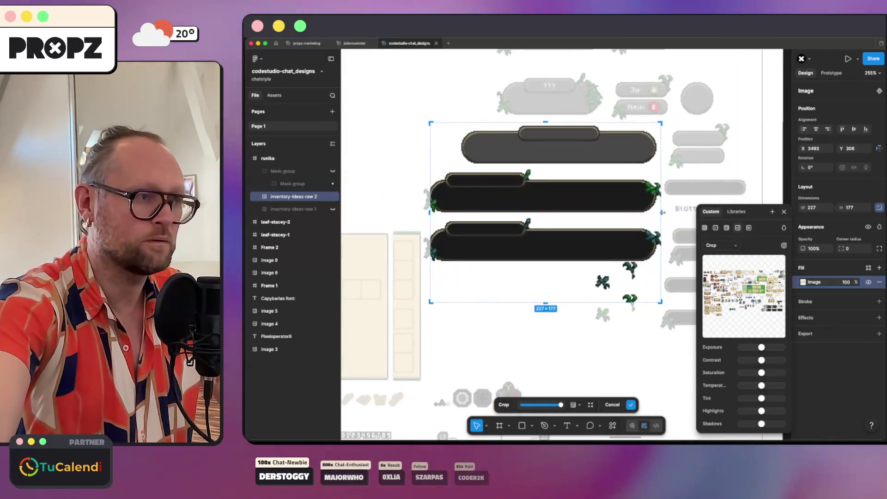
{"action": "left_click_drag", "start_coordinate": [661, 302], "coordinate": [663, 169]}
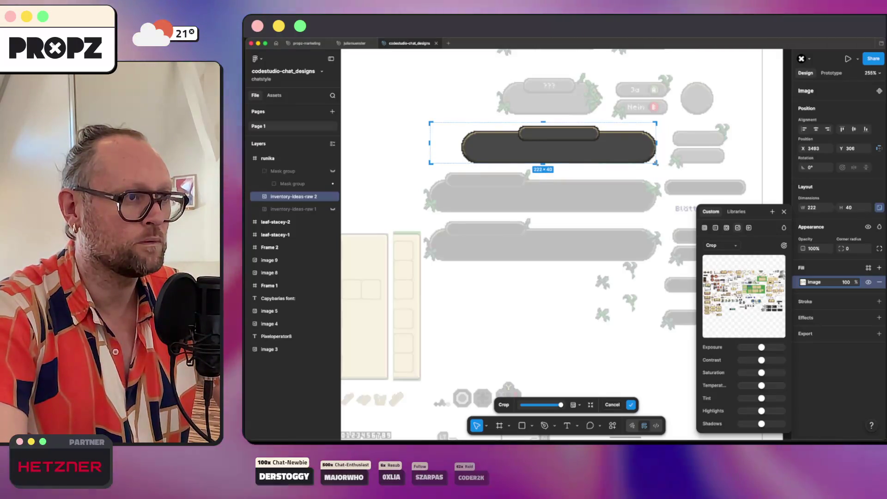
{"action": "left_click_drag", "start_coordinate": [431, 123], "coordinate": [461, 124]}
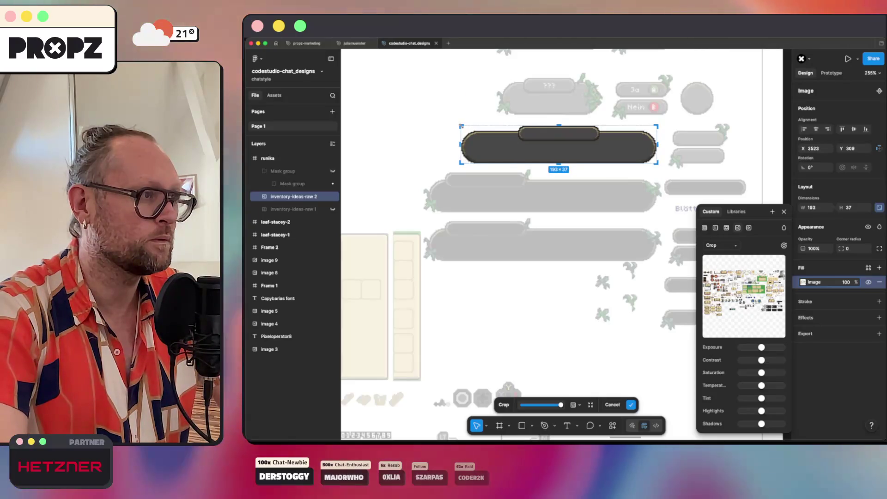
{"action": "key", "text": "Return"}
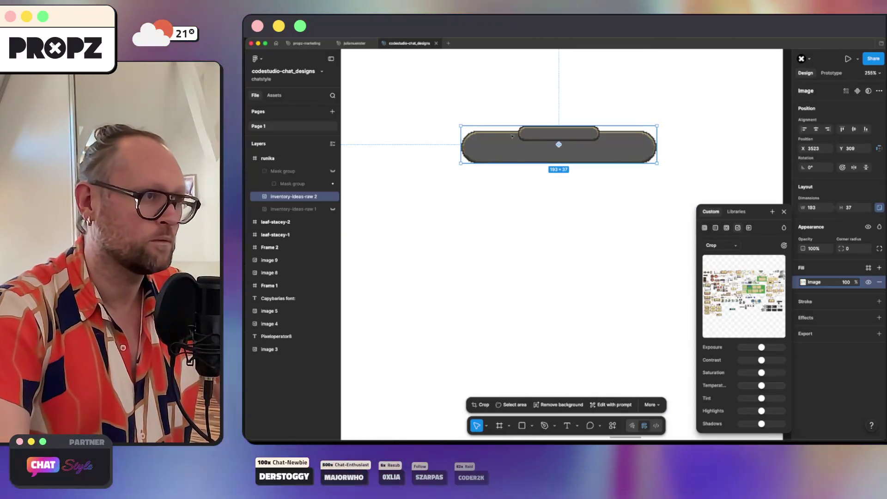
Select the cropped bar image and show More options: Expand, Boost resolution, Vectorize.
{"action": "left_click", "coordinate": [514, 186]}
{"action": "left_click", "coordinate": [517, 148]}
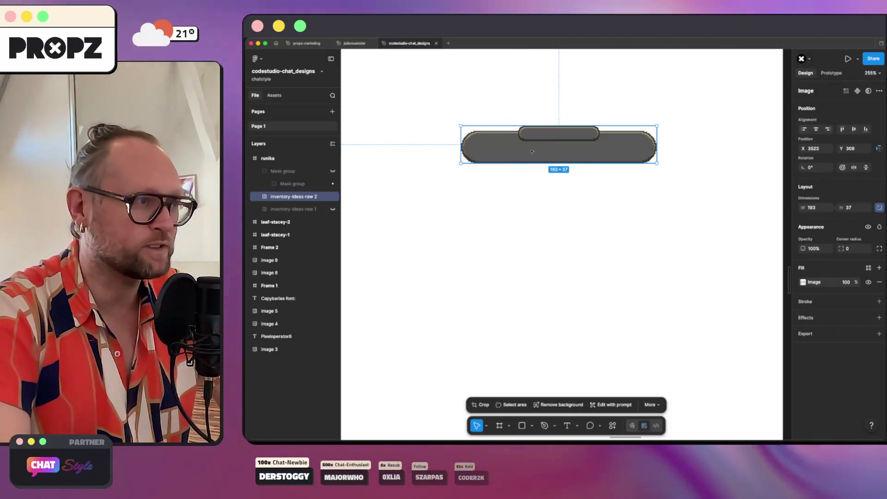
{"action": "scroll", "coordinate": [532, 151], "scroll_direction": "down", "scroll_amount": 10}
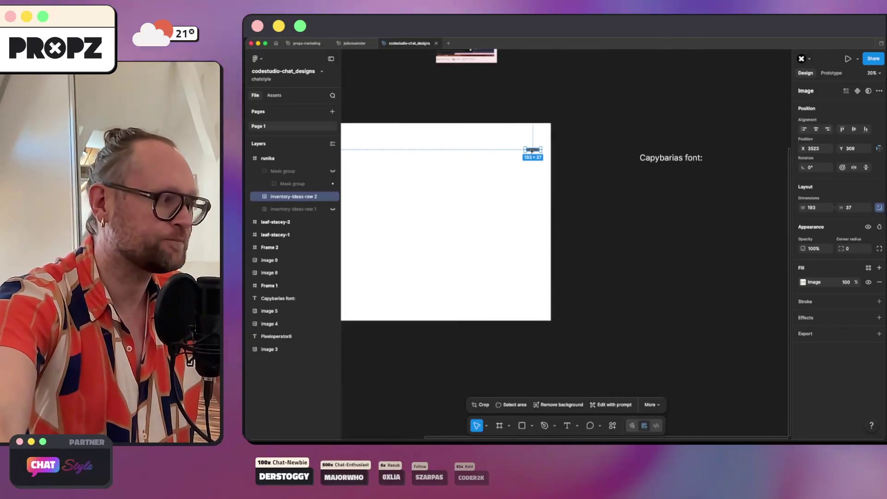
{"action": "scroll", "coordinate": [532, 151], "scroll_direction": "up", "scroll_amount": 10}
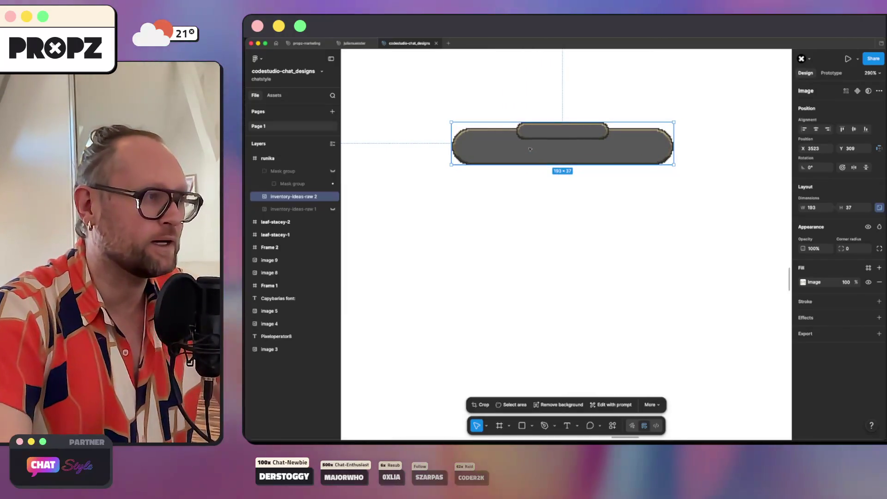
{"action": "right_click", "coordinate": [528, 150]}
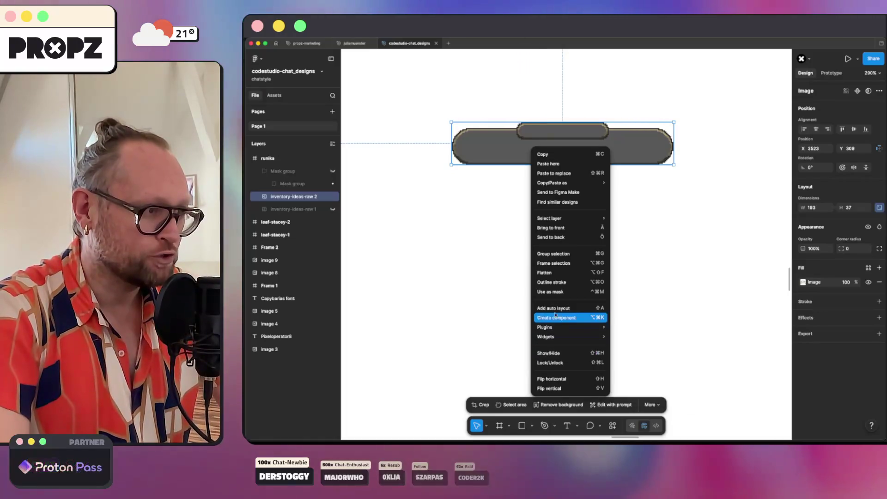
{"action": "left_click", "coordinate": [655, 357]}
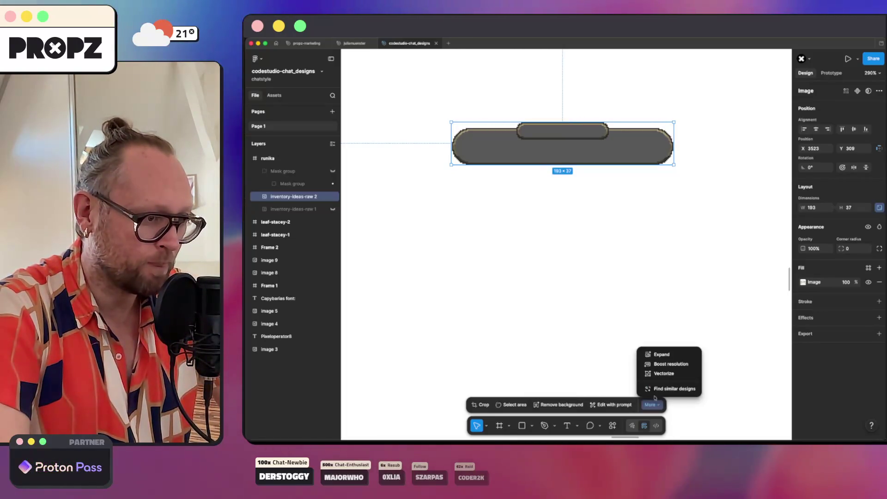
Vectorize the dialog bar image, zoom in to inspect it, then undo back to pixels.
{"action": "left_click", "coordinate": [659, 375]}
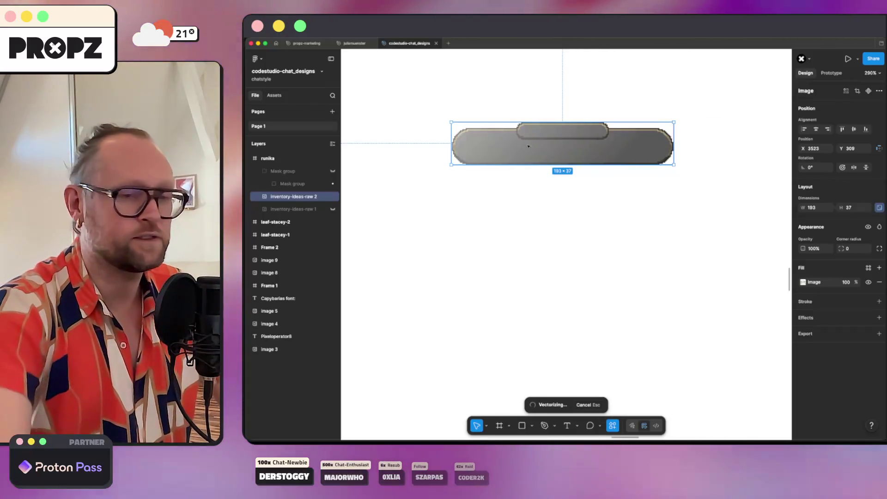
{"action": "scroll", "coordinate": [528, 146], "scroll_direction": "up", "scroll_amount": 2}
{"action": "scroll", "coordinate": [528, 146], "scroll_direction": "up", "scroll_amount": 3}
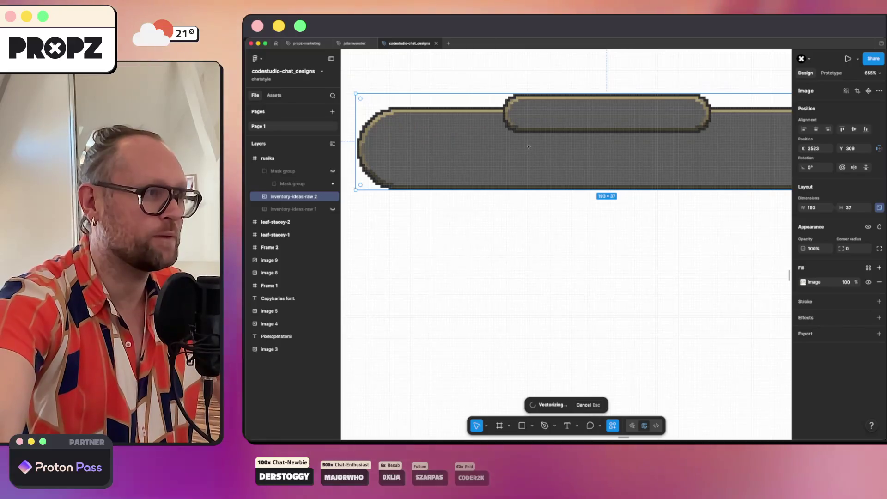
{"action": "scroll", "coordinate": [528, 146], "scroll_direction": "up", "scroll_amount": 2}
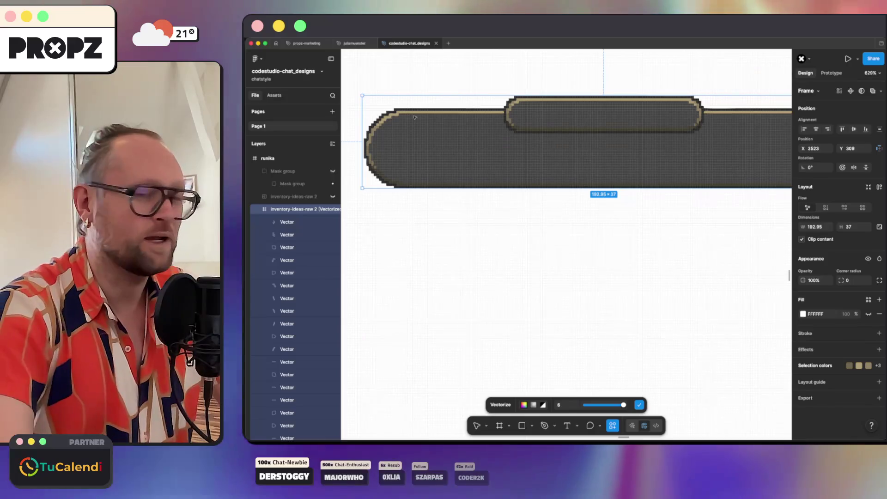
{"action": "scroll", "coordinate": [413, 116], "scroll_direction": "up", "scroll_amount": 6}
{"action": "scroll", "coordinate": [415, 117], "scroll_direction": "left", "scroll_amount": 3}
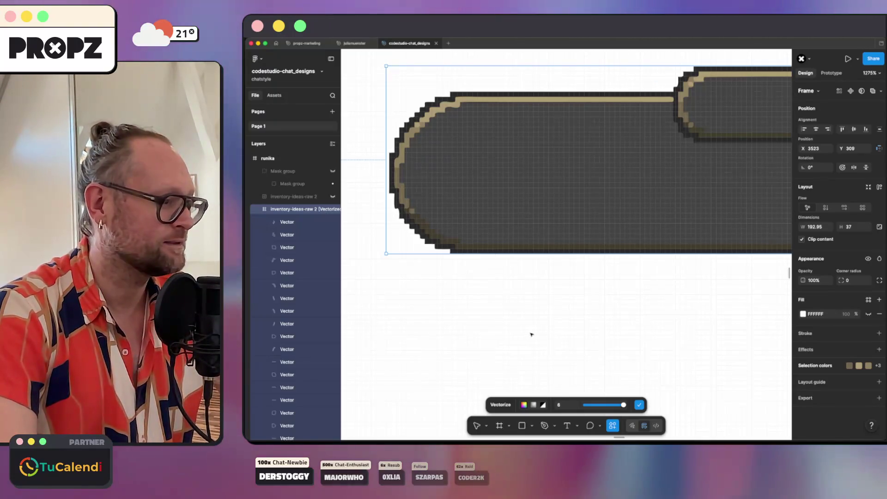
{"action": "key", "text": "Return"}
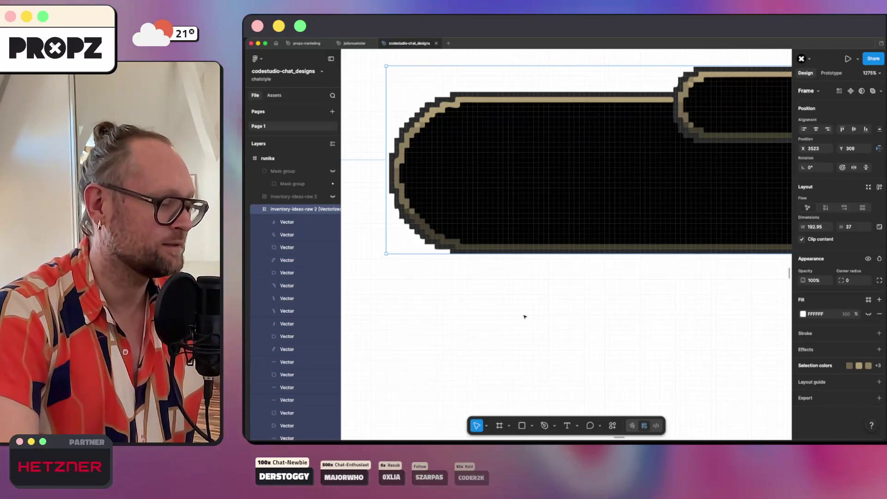
{"action": "key", "text": "ctrl+z"}
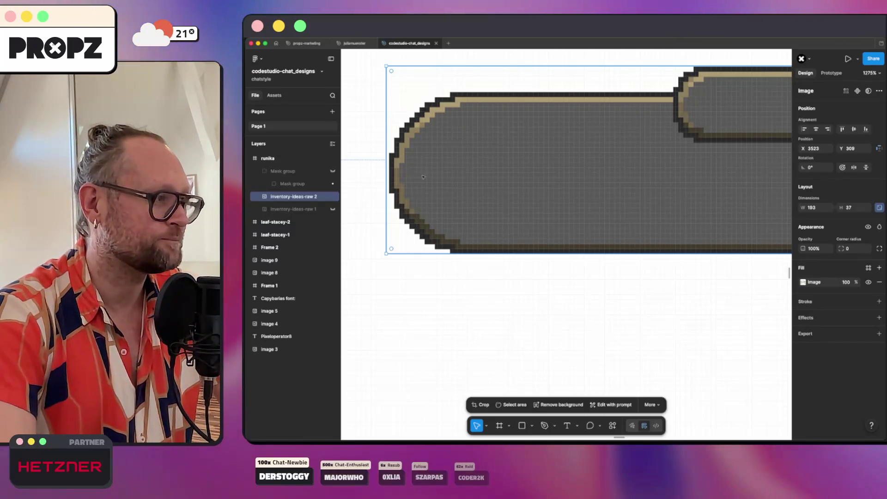
Enter crop mode on the dialog bar, adjust the left crop edge, and exit at 193×37.
{"action": "scroll", "coordinate": [463, 178], "scroll_direction": "down", "scroll_amount": 1}
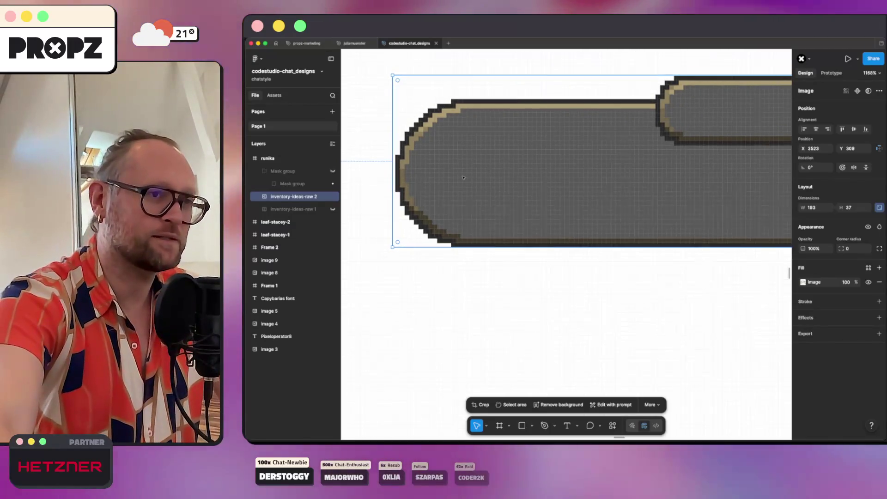
{"action": "scroll", "coordinate": [464, 177], "scroll_direction": "right", "scroll_amount": 10}
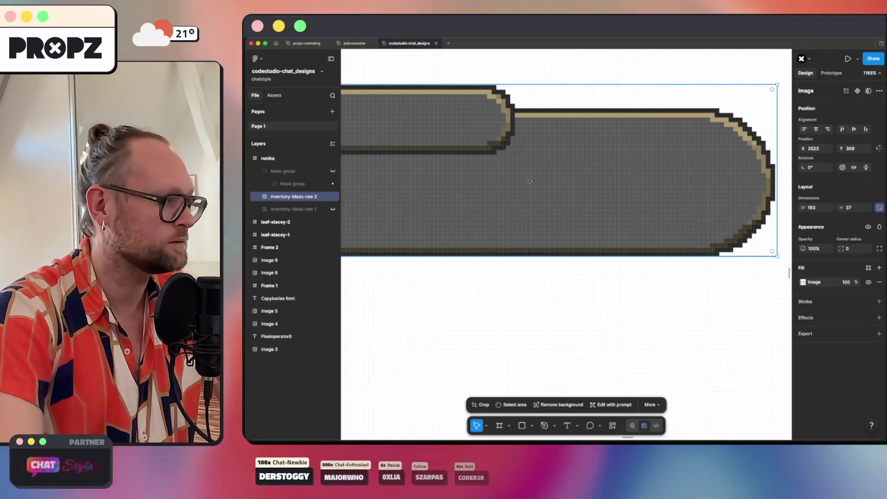
{"action": "double_click", "coordinate": [756, 177]}
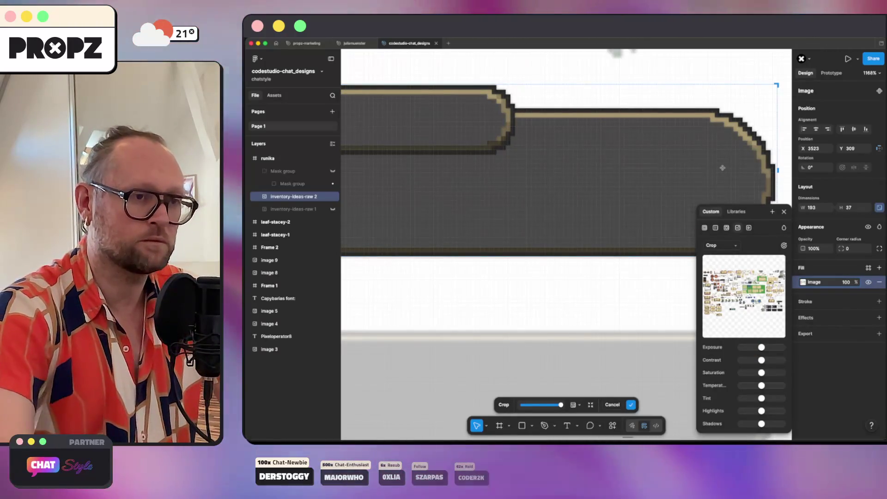
{"action": "scroll", "coordinate": [723, 167], "scroll_direction": "left", "scroll_amount": 10}
{"action": "scroll", "coordinate": [723, 167], "scroll_direction": "left", "scroll_amount": 3}
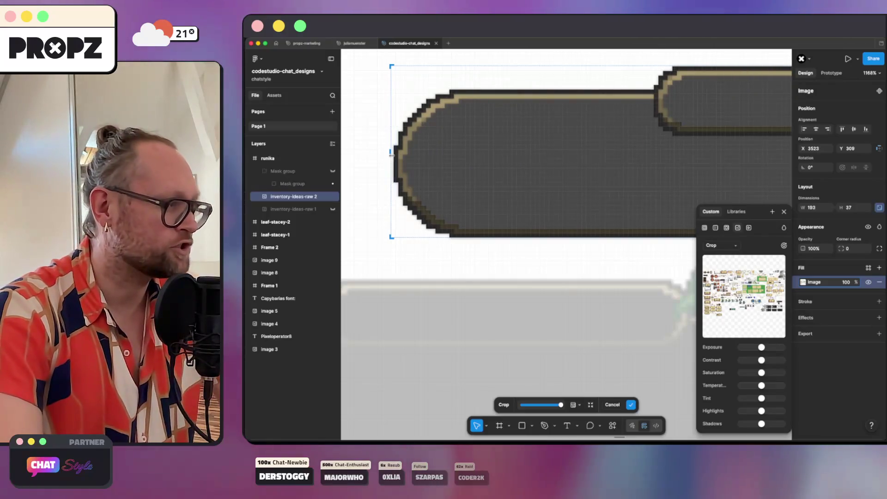
{"action": "mouse_move", "coordinate": [420, 156]}
{"action": "left_mouse_down"}
{"action": "mouse_move", "coordinate": [590, 167]}
{"action": "mouse_move", "coordinate": [380, 189]}
{"action": "left_mouse_up"}
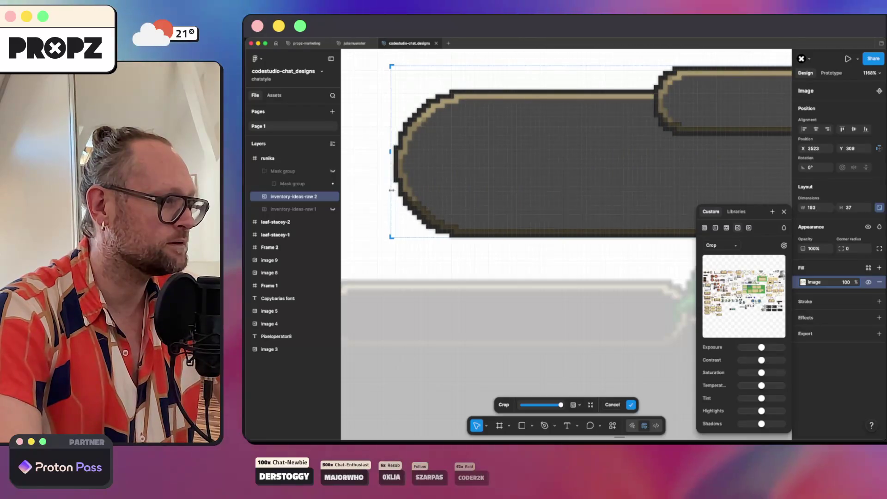
{"action": "scroll", "coordinate": [570, 87], "scroll_direction": "right", "scroll_amount": 15}
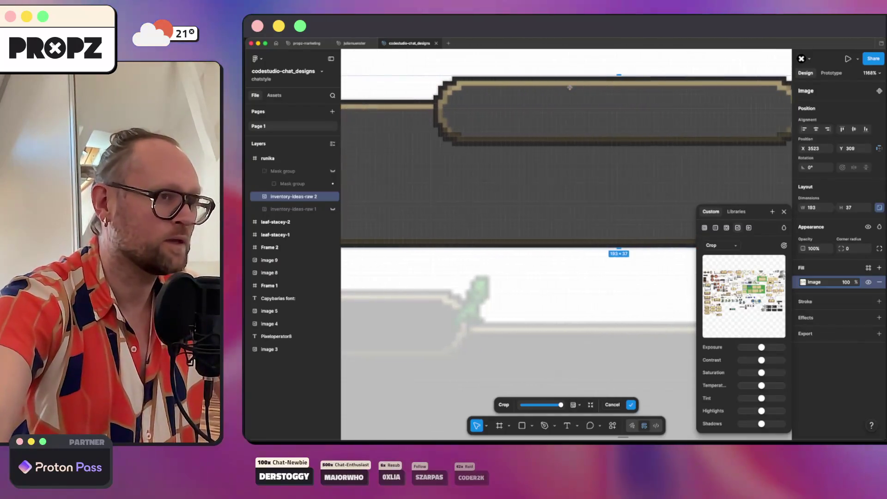
{"action": "scroll", "coordinate": [570, 87], "scroll_direction": "down", "scroll_amount": 3}
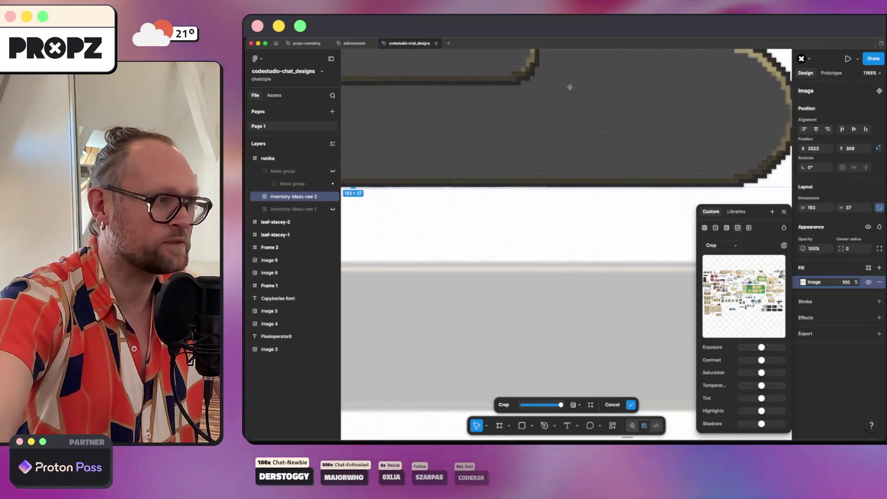
{"action": "scroll", "coordinate": [541, 98], "scroll_direction": "left", "scroll_amount": 4}
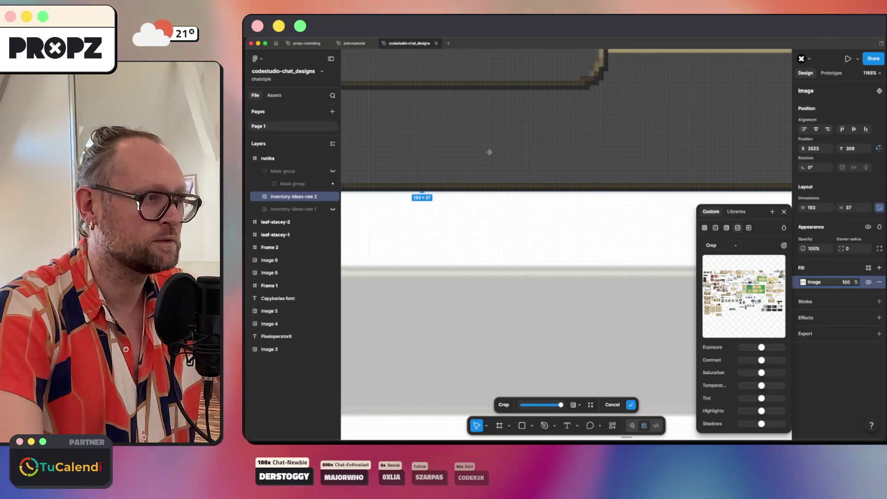
{"action": "scroll", "coordinate": [494, 148], "scroll_direction": "up", "scroll_amount": 3}
{"action": "key", "text": "Return"}
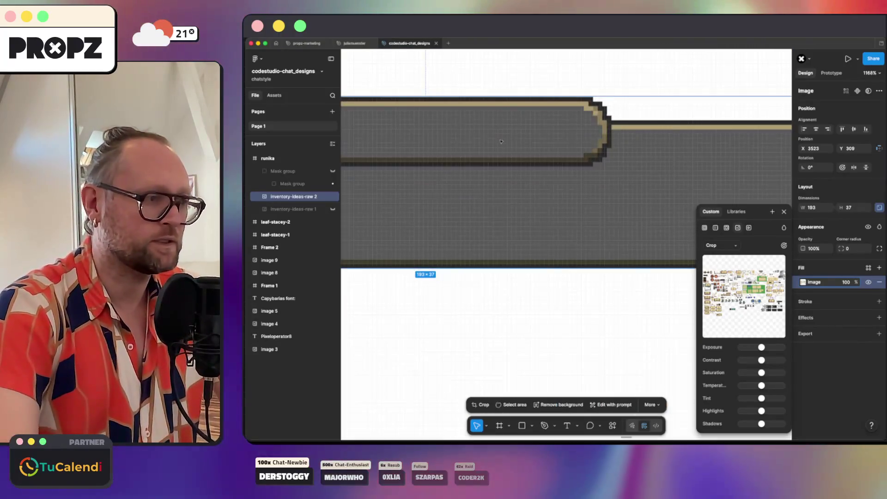
Vectorize the dialog bar with adjusted detail in grayscale mode, then undo to the original image.
{"action": "left_click", "coordinate": [652, 404]}
{"action": "left_click", "coordinate": [656, 374]}
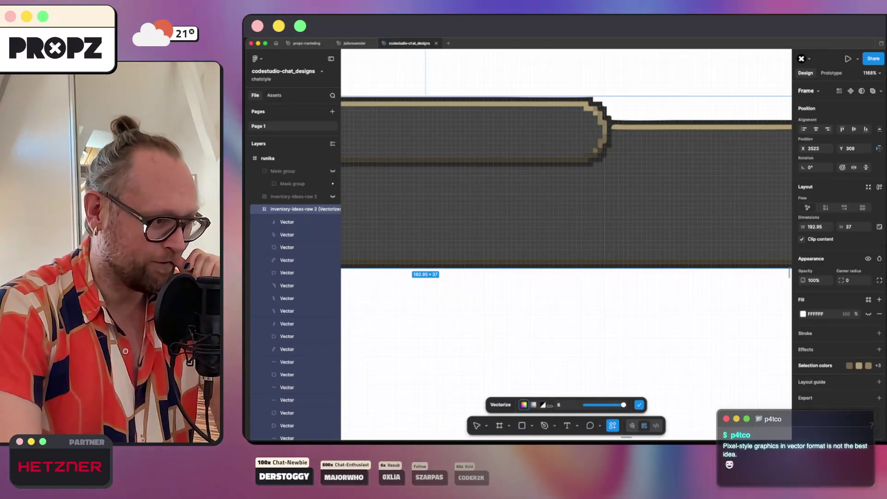
{"action": "mouse_move", "coordinate": [624, 406]}
{"action": "left_mouse_down"}
{"action": "mouse_move", "coordinate": [584, 406]}
{"action": "mouse_move", "coordinate": [622, 406]}
{"action": "left_mouse_up"}
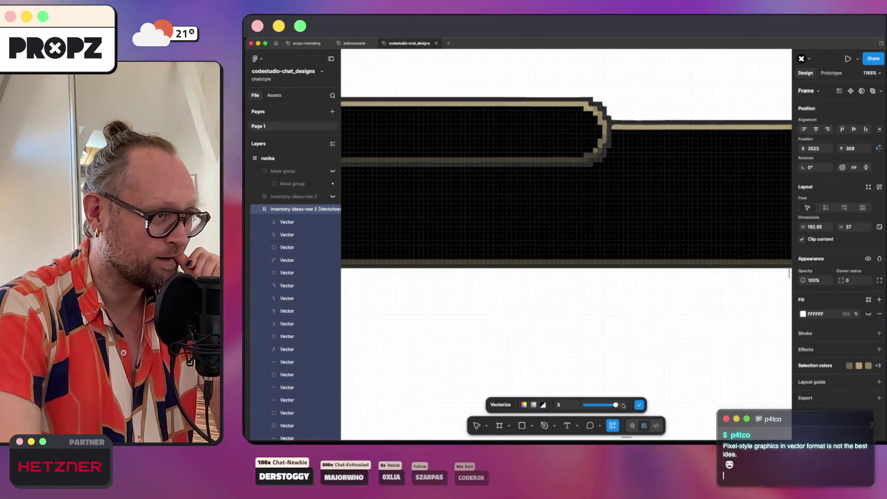
{"action": "left_click", "coordinate": [535, 405]}
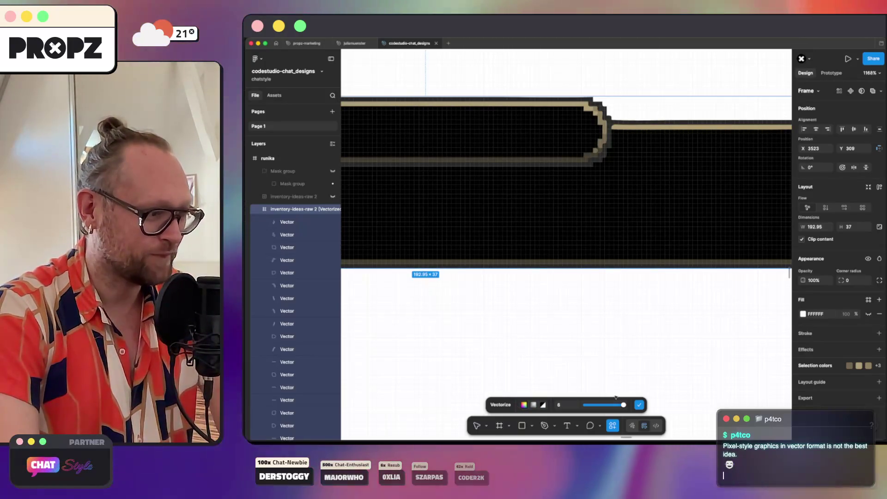
{"action": "left_click", "coordinate": [559, 307]}
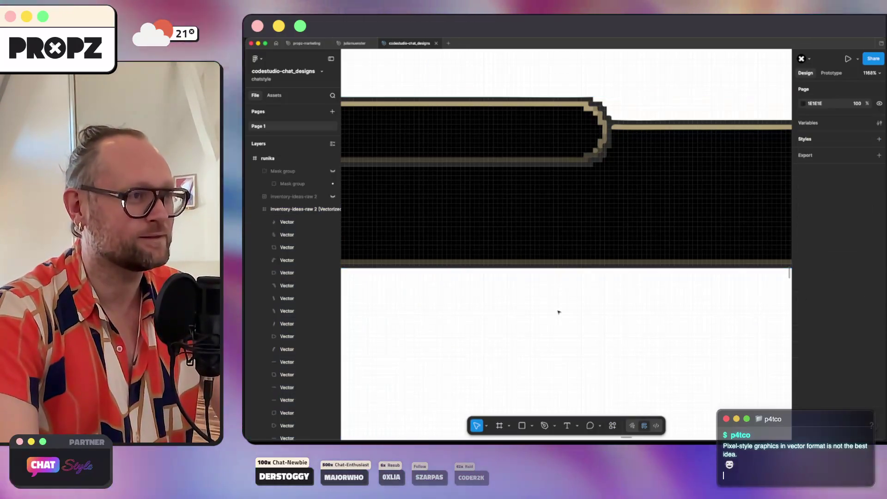
{"action": "key", "text": "cmd+z"}
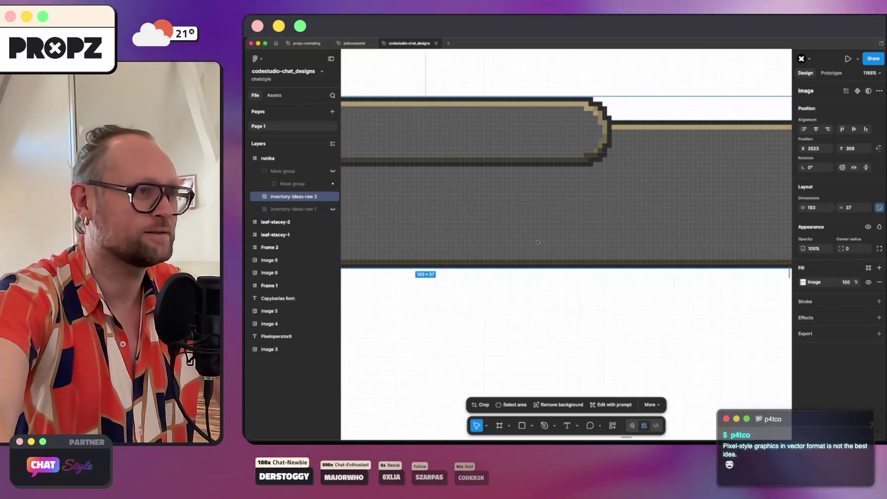
Run Remove background on the 193×37 inventory-ideas-raw 2 image and bring up its options.
{"action": "scroll", "coordinate": [537, 243], "scroll_direction": "left", "scroll_amount": 10}
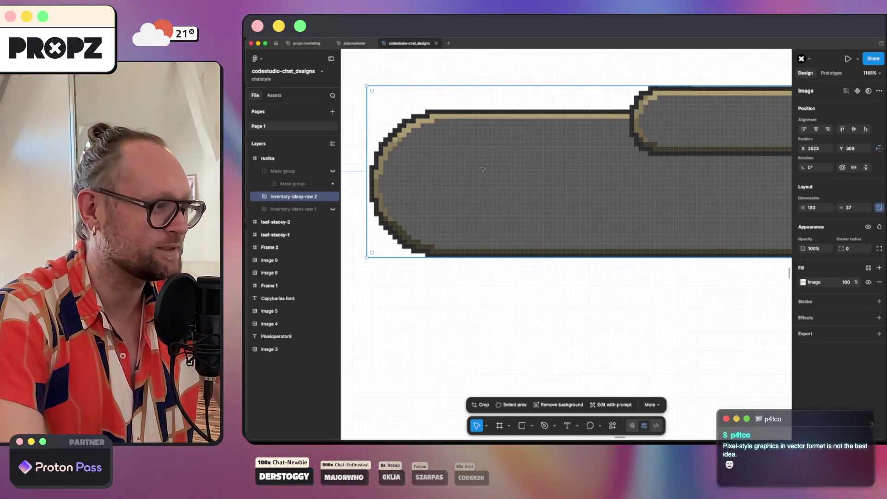
{"action": "scroll", "coordinate": [486, 167], "scroll_direction": "down", "scroll_amount": 5}
{"action": "scroll", "coordinate": [486, 167], "scroll_direction": "down", "scroll_amount": 3}
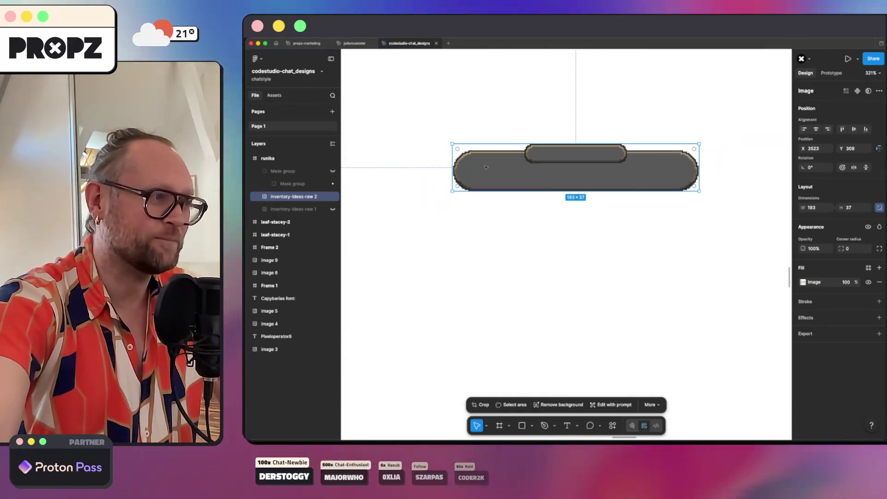
{"action": "scroll", "coordinate": [486, 168], "scroll_direction": "right", "scroll_amount": 3}
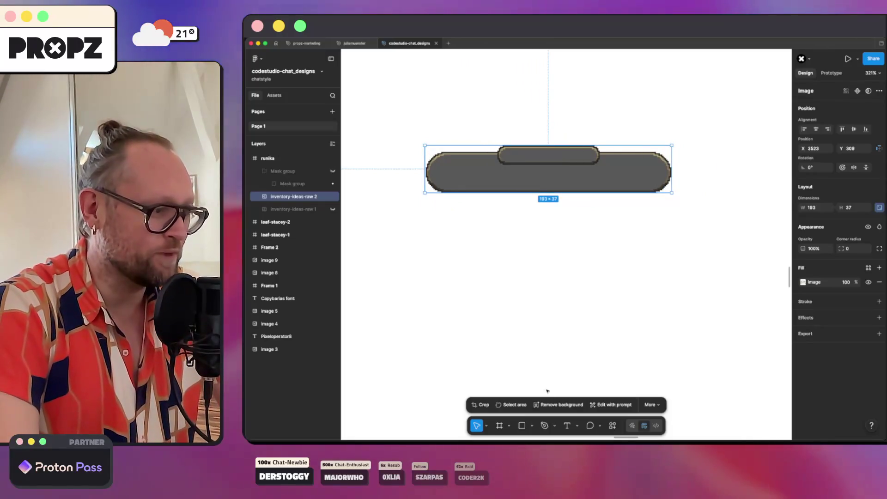
{"action": "left_click", "coordinate": [550, 405]}
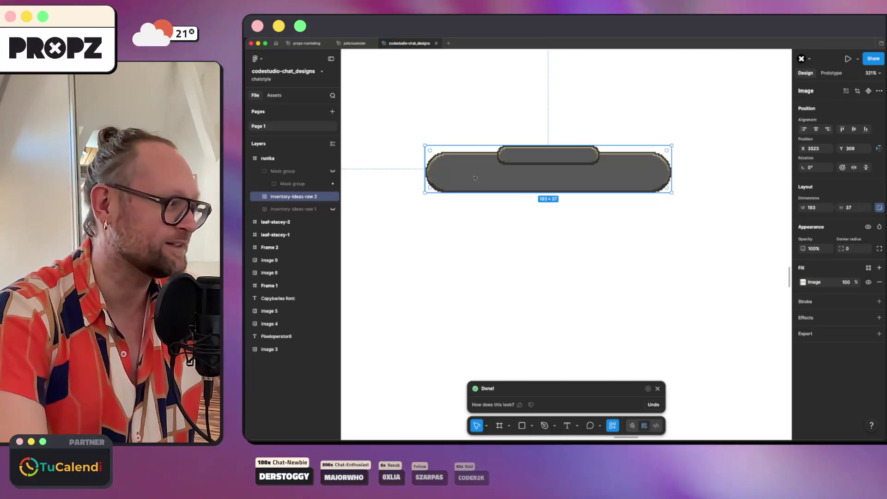
{"action": "right_click", "coordinate": [475, 178]}
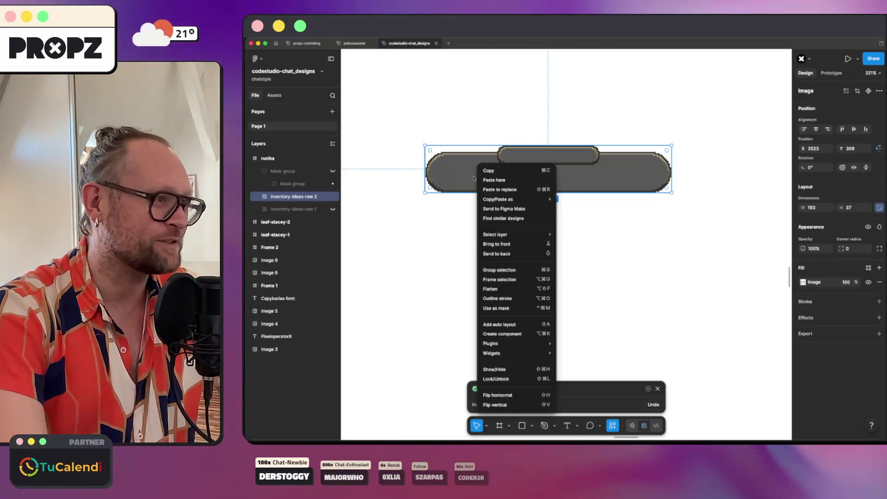
Dismiss the image options menu without running a command.
{"action": "left_click", "coordinate": [368, 85]}
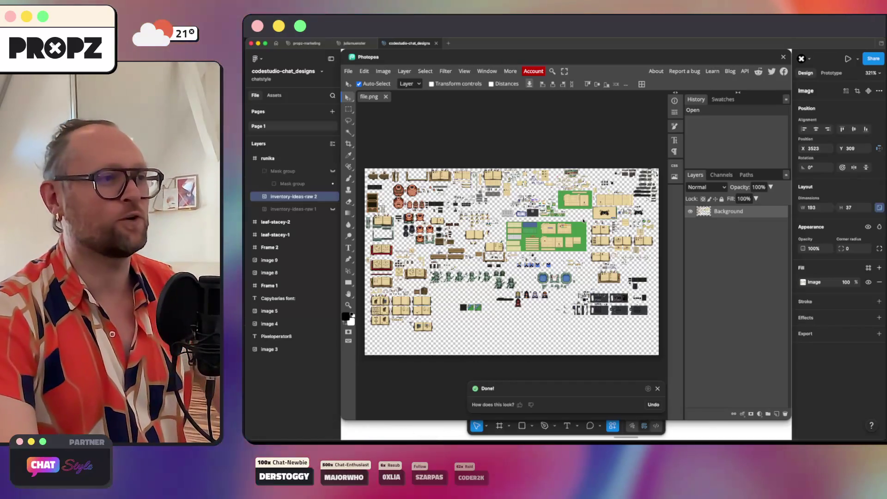
Close the Photopea plugin window without making changes.
{"action": "left_click", "coordinate": [783, 56]}
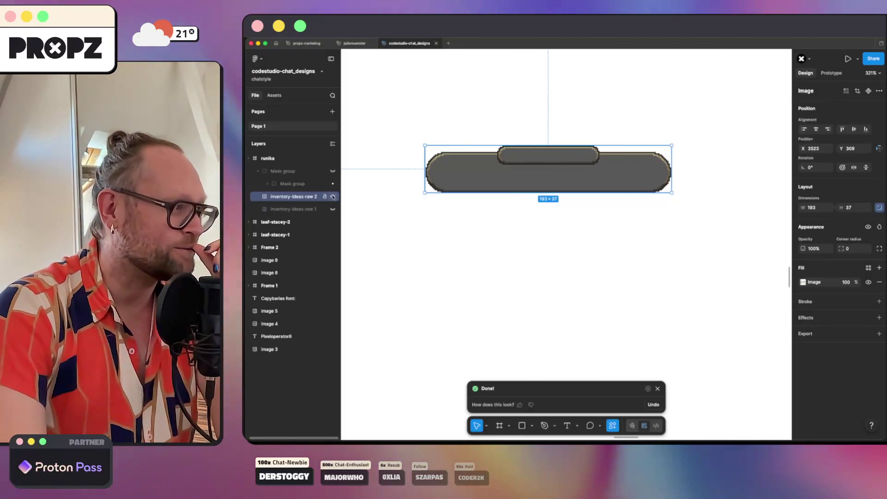
Unhide the inventory-ideas-raw 1 layer and drag the sprite sheet up-left.
{"action": "left_click", "coordinate": [333, 209]}
{"action": "left_click_drag", "start_coordinate": [441, 228], "coordinate": [566, 218]}
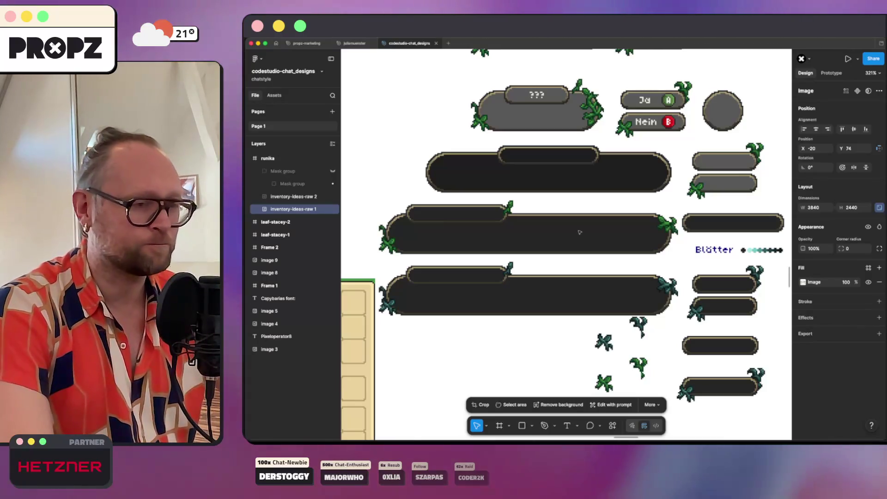
{"action": "mouse_move", "coordinate": [716, 357]}
{"action": "left_mouse_down"}
{"action": "mouse_move", "coordinate": [743, 361]}
{"action": "mouse_move", "coordinate": [684, 347]}
{"action": "mouse_move", "coordinate": [704, 350]}
{"action": "left_mouse_up"}
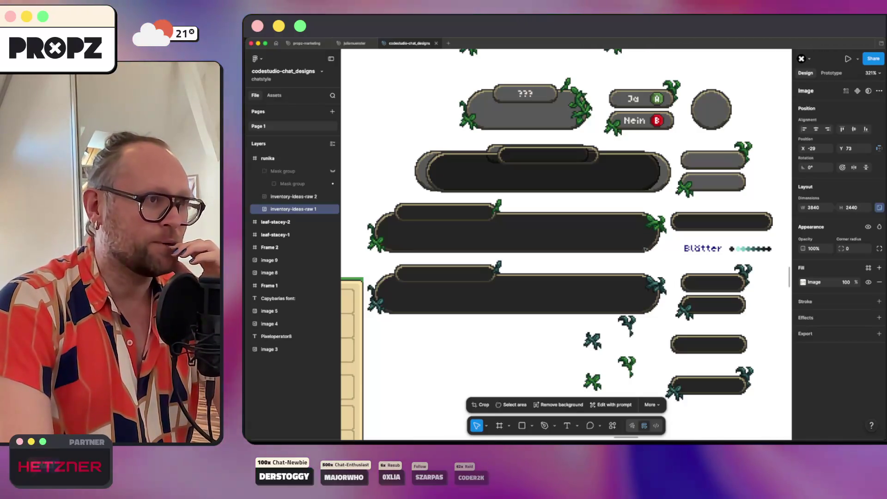
Move the sheet further up-left to X -55, Y 17 and select the dark 193×37 bar image.
{"action": "scroll", "coordinate": [628, 254], "scroll_direction": "up", "scroll_amount": 2}
{"action": "scroll", "coordinate": [629, 255], "scroll_direction": "up", "scroll_amount": 10}
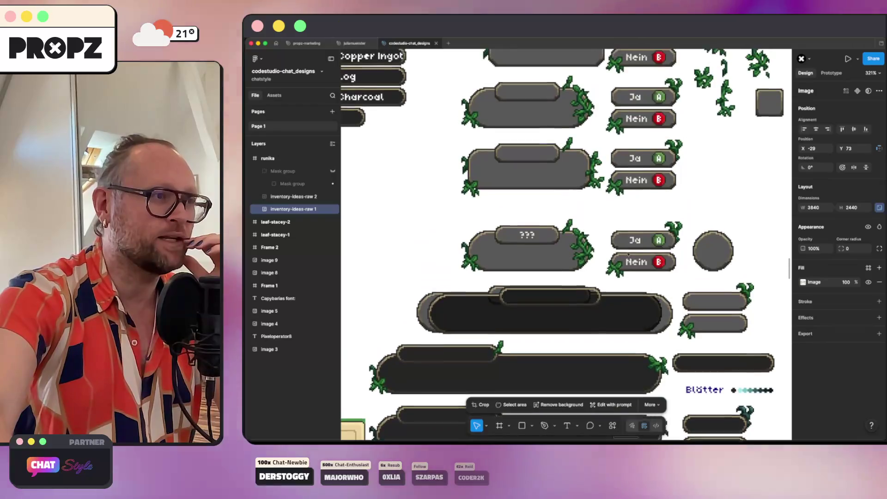
{"action": "scroll", "coordinate": [628, 254], "scroll_direction": "down", "scroll_amount": 12}
{"action": "scroll", "coordinate": [629, 254], "scroll_direction": "down", "scroll_amount": 5}
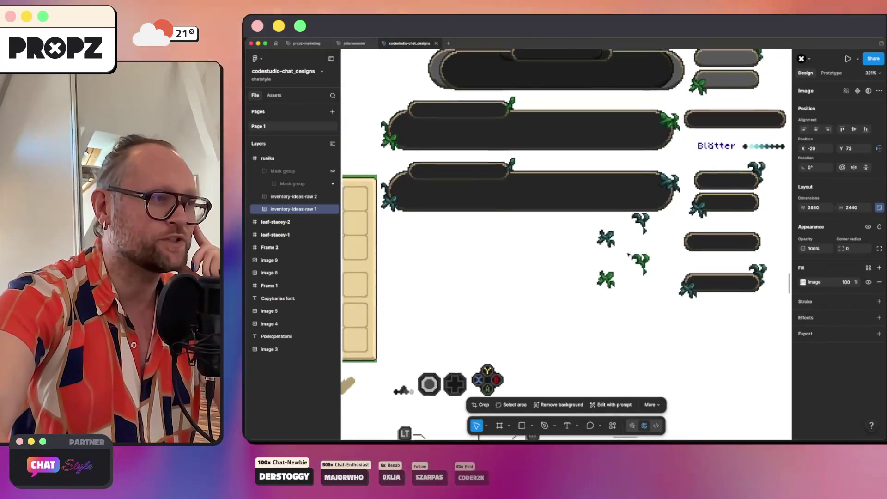
{"action": "scroll", "coordinate": [628, 254], "scroll_direction": "up", "scroll_amount": 20}
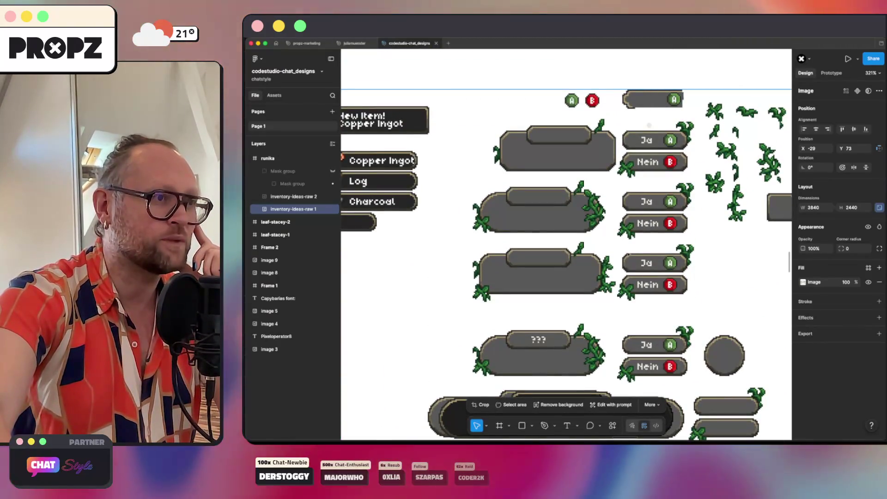
{"action": "scroll", "coordinate": [566, 245], "scroll_direction": "down", "scroll_amount": 1}
{"action": "scroll", "coordinate": [629, 254], "scroll_direction": "right", "scroll_amount": 2}
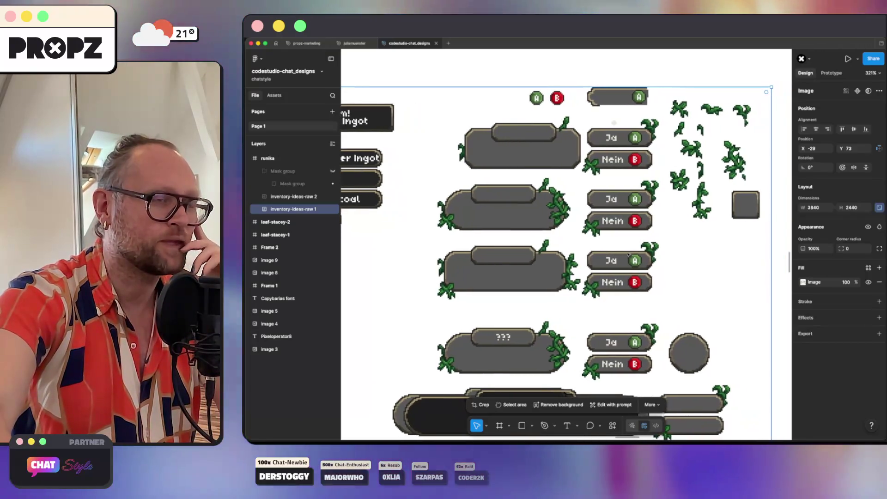
{"action": "scroll", "coordinate": [629, 254], "scroll_direction": "left", "scroll_amount": 5}
{"action": "scroll", "coordinate": [629, 255], "scroll_direction": "up", "scroll_amount": 2}
{"action": "scroll", "coordinate": [629, 254], "scroll_direction": "left", "scroll_amount": 15}
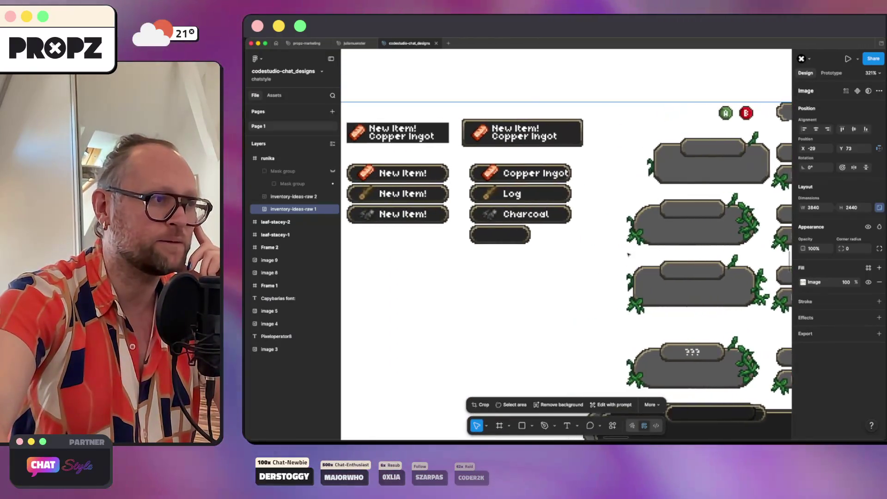
{"action": "scroll", "coordinate": [628, 254], "scroll_direction": "down", "scroll_amount": 3}
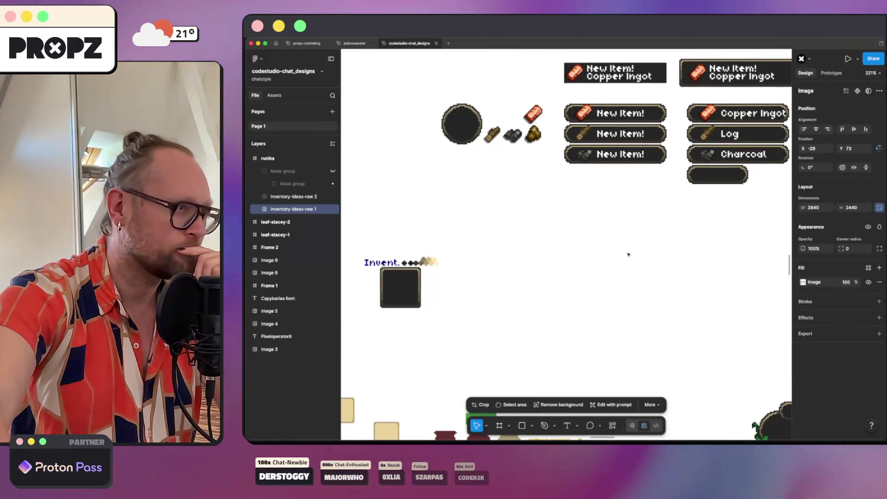
{"action": "scroll", "coordinate": [629, 254], "scroll_direction": "right", "scroll_amount": 15}
{"action": "scroll", "coordinate": [628, 254], "scroll_direction": "down", "scroll_amount": 7}
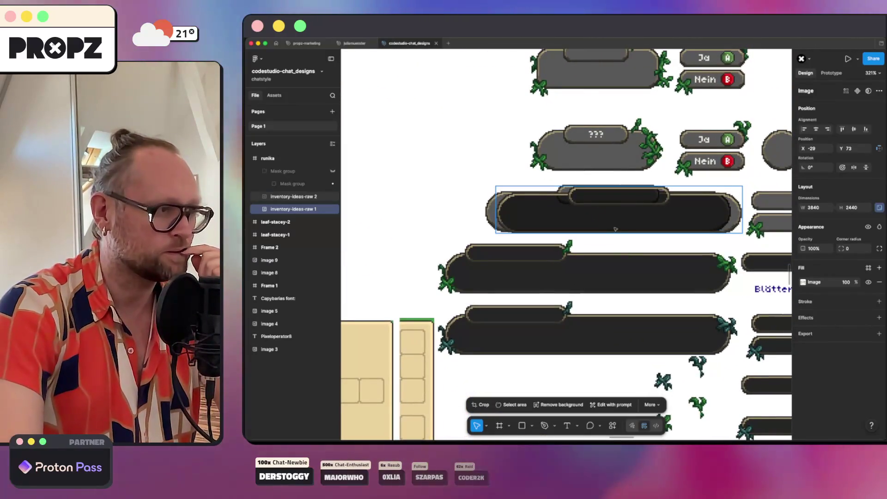
{"action": "mouse_move", "coordinate": [604, 222]}
{"action": "left_mouse_down"}
{"action": "mouse_move", "coordinate": [584, 225]}
{"action": "mouse_move", "coordinate": [612, 248]}
{"action": "mouse_move", "coordinate": [595, 205]}
{"action": "mouse_move", "coordinate": [567, 194]}
{"action": "mouse_move", "coordinate": [578, 150]}
{"action": "mouse_move", "coordinate": [587, 158]}
{"action": "mouse_move", "coordinate": [571, 127]}
{"action": "mouse_move", "coordinate": [522, 106]}
{"action": "mouse_move", "coordinate": [530, 160]}
{"action": "left_mouse_up"}
{"action": "left_click", "coordinate": [601, 213]}
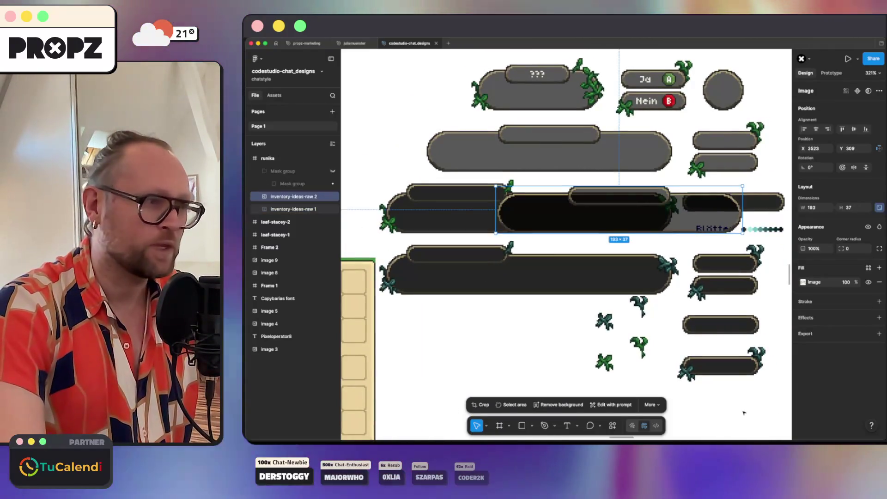
Export the dark bar as a 1x PNG into Desktop/arti and bring up Finder to check it.
{"action": "left_click", "coordinate": [880, 334]}
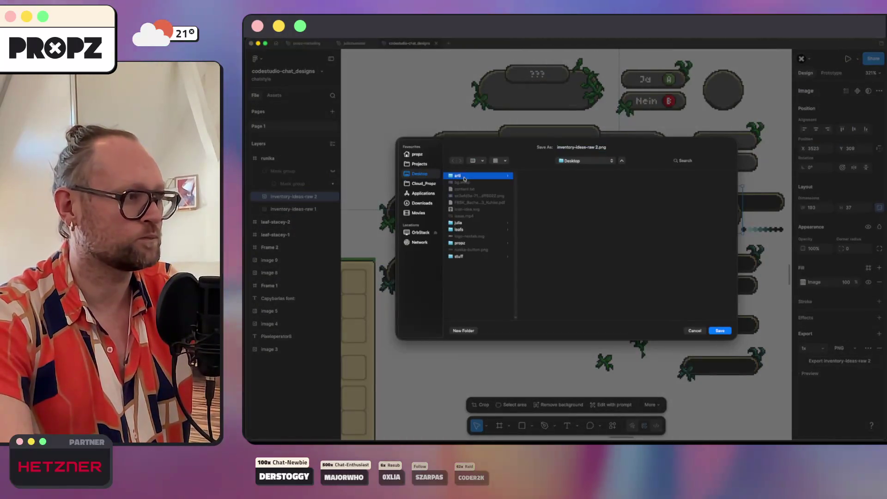
{"action": "left_click", "coordinate": [718, 331]}
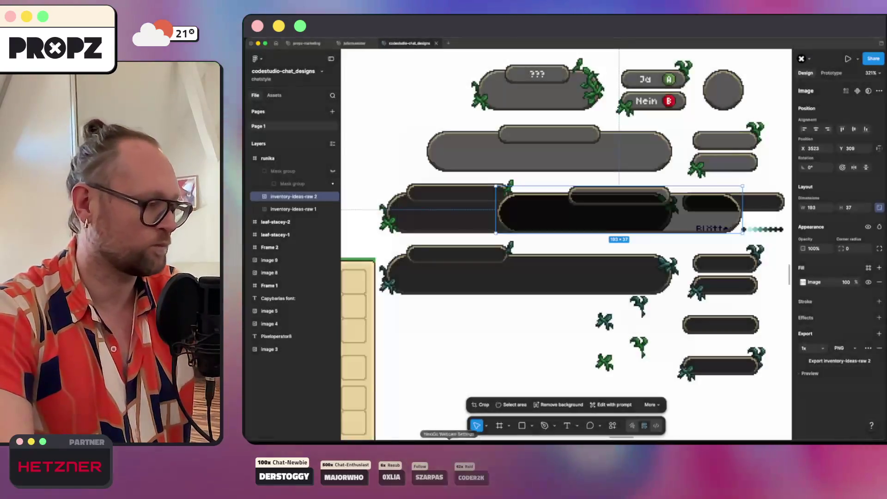
{"action": "left_click", "coordinate": [297, 438]}
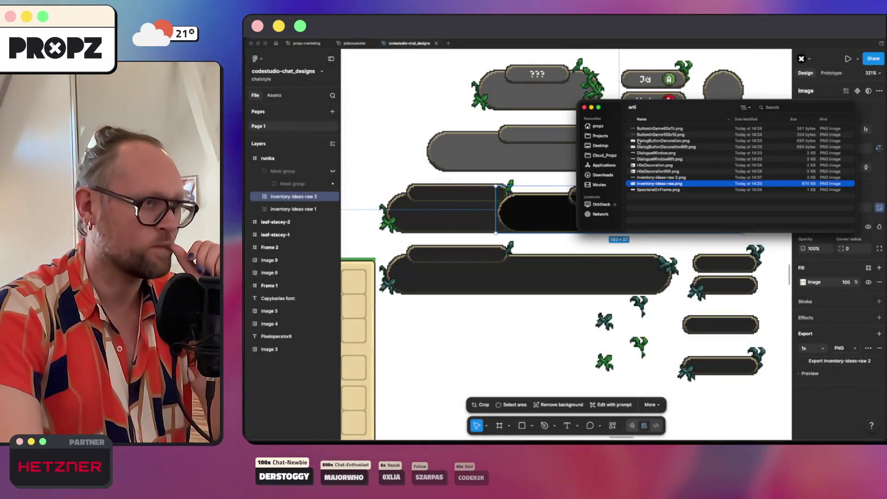
Rename inventory-ideas-raw 2.png to dialog.png in arti, previewing it in Quick Look before and after.
{"action": "left_click", "coordinate": [653, 178]}
{"action": "key", "text": "space"}
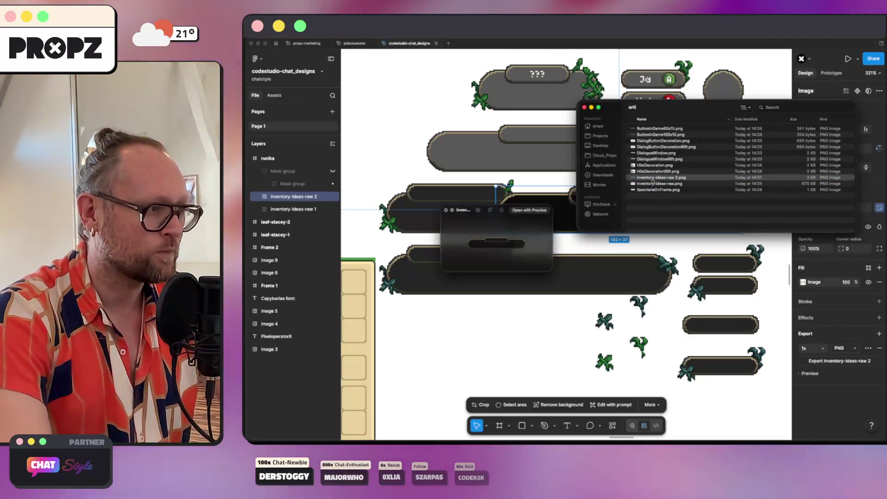
{"action": "left_click", "coordinate": [653, 178]}
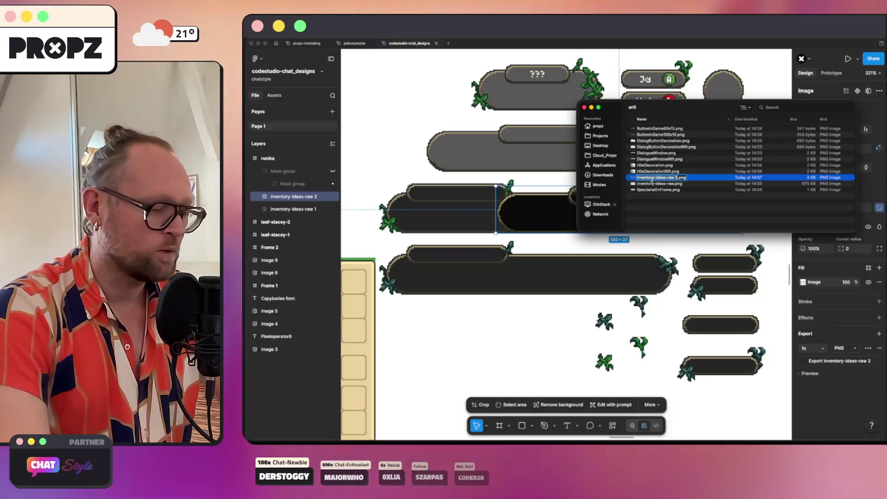
{"action": "type", "text": "dialo"}
{"action": "type", "text": "g"}
{"action": "key", "text": "Return"}
{"action": "key", "text": "space"}
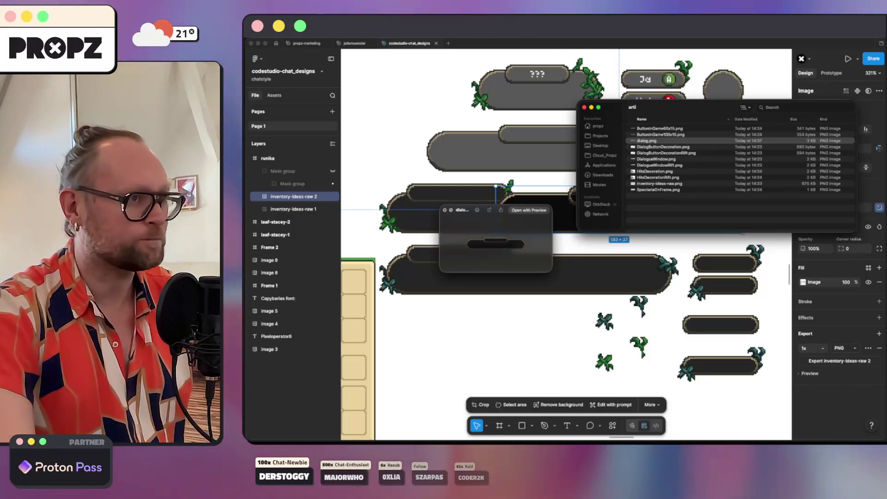
{"action": "key", "text": "space"}
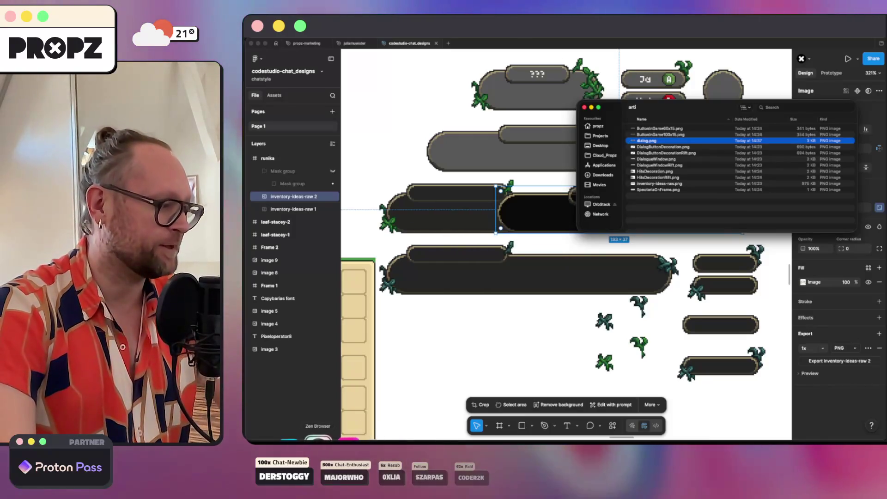
{"action": "key", "text": "super+t"}
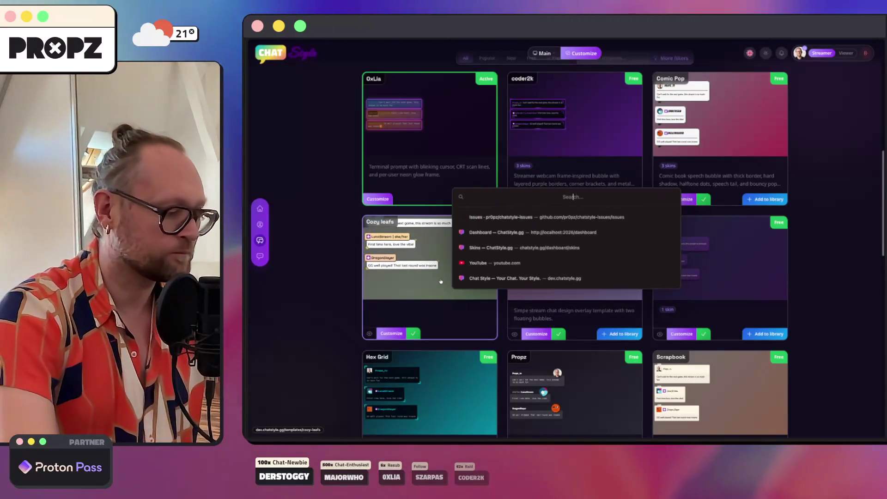
Go to photopea.com and open dialog.png from the arti folder on the computer.
{"action": "type", "text": "photo"}
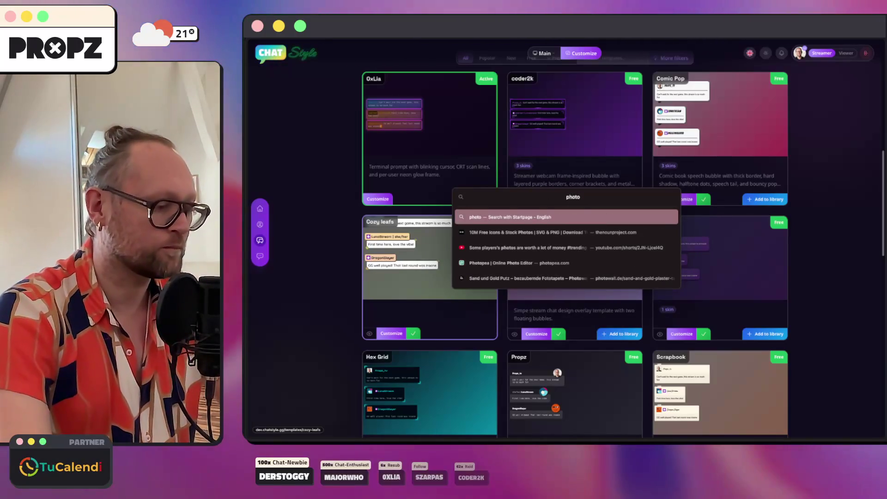
{"action": "type", "text": "pea.com/"}
{"action": "key", "text": "Return"}
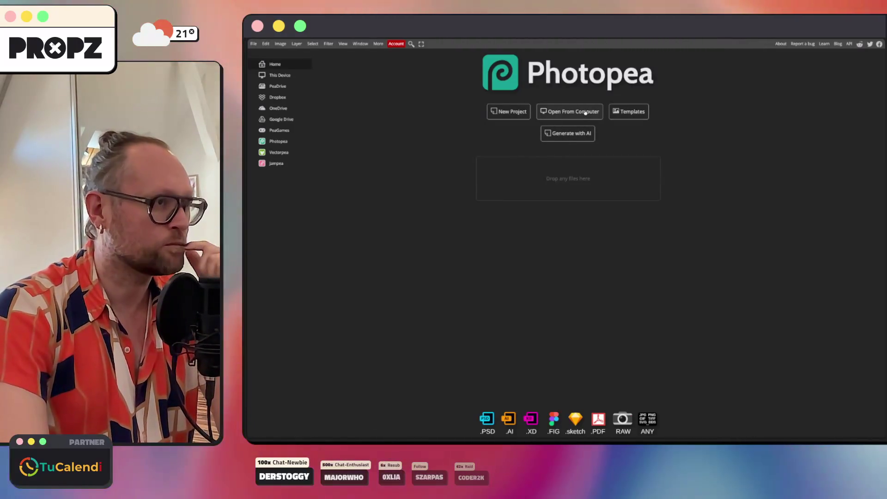
{"action": "left_click", "coordinate": [585, 112]}
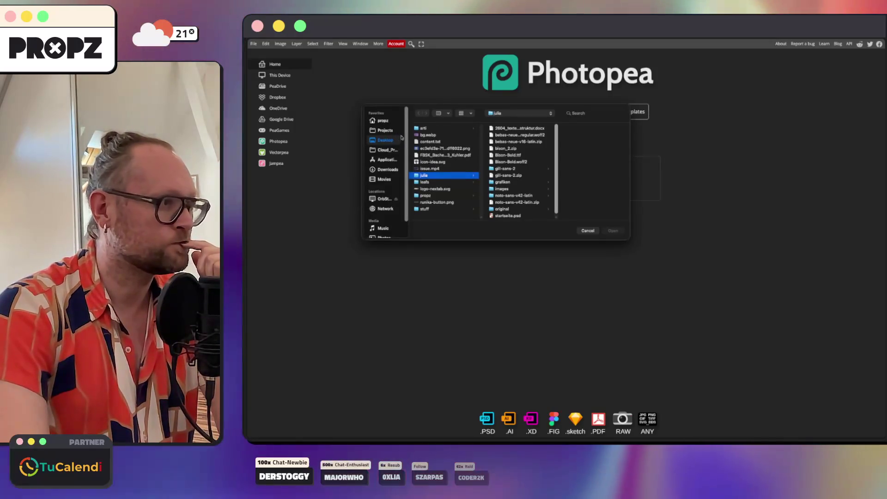
{"action": "left_click", "coordinate": [422, 128]}
{"action": "left_click", "coordinate": [503, 141]}
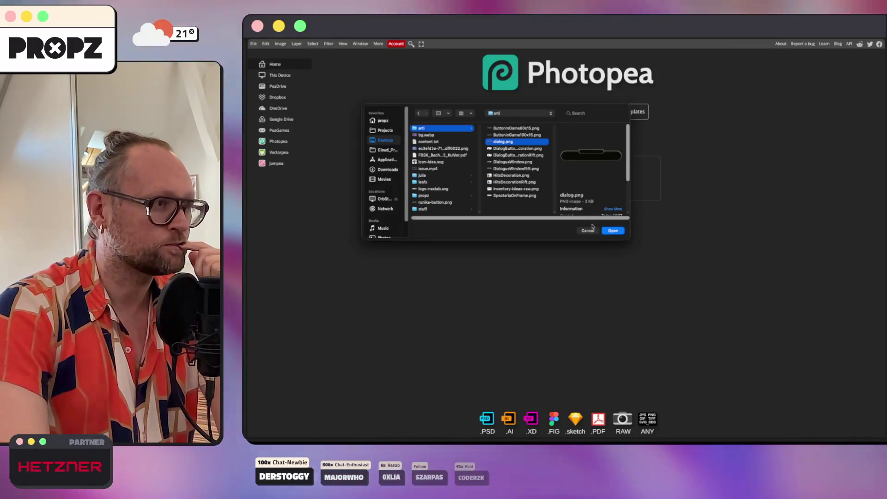
{"action": "key", "text": "Return"}
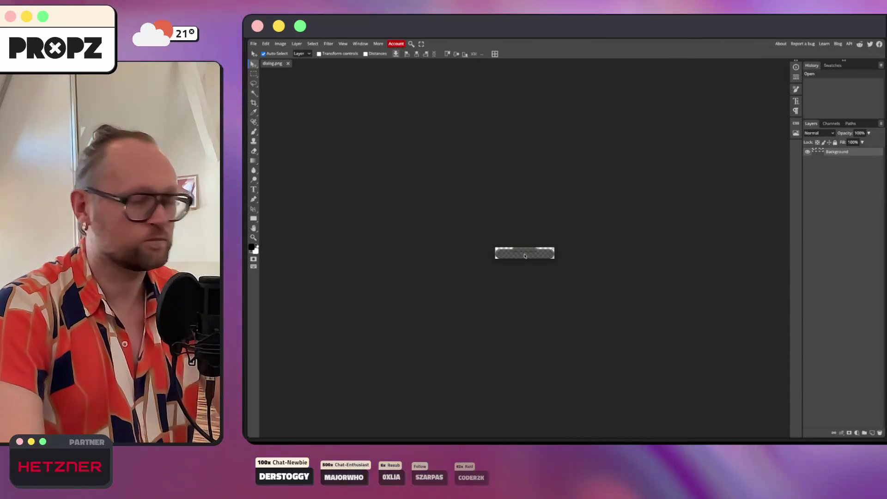
Delete the selected middle stretch of the dialog bar to transparency.
{"action": "scroll", "coordinate": [530, 250], "scroll_direction": "up", "scroll_amount": 3}
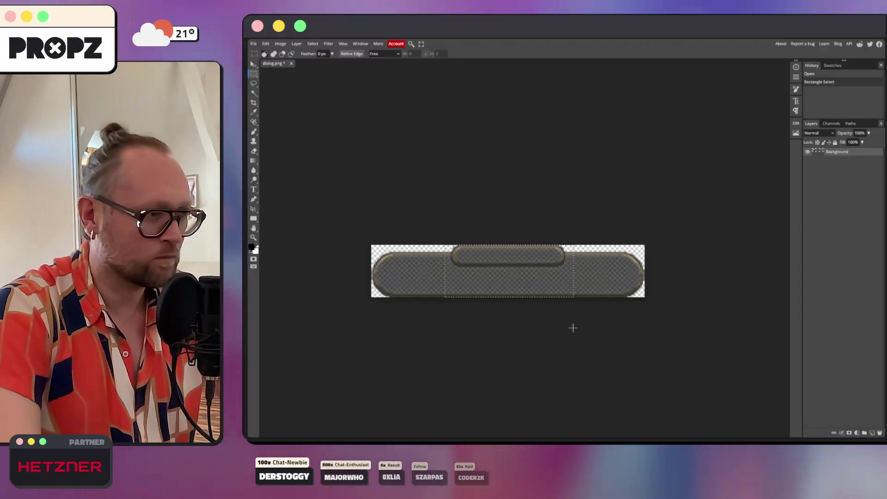
{"action": "key", "text": "Delete"}
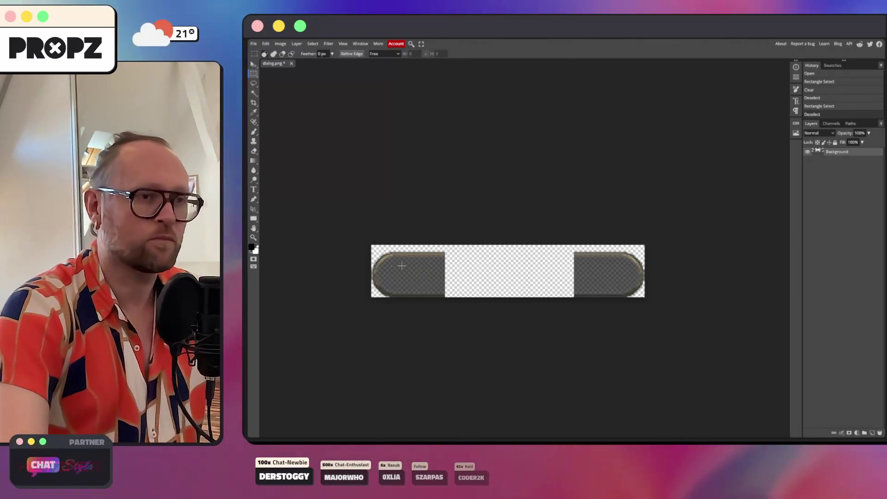
{"action": "scroll", "coordinate": [373, 263], "scroll_direction": "up", "scroll_amount": 5}
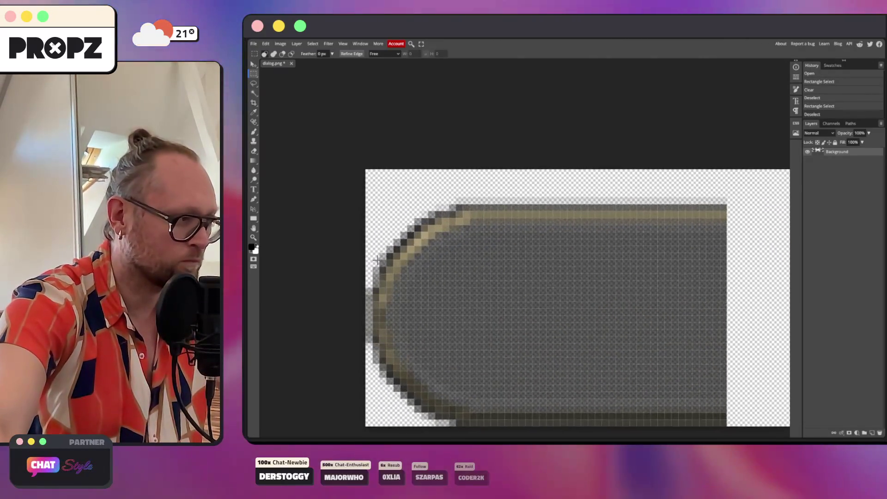
{"action": "scroll", "coordinate": [584, 234], "scroll_direction": "down", "scroll_amount": 4}
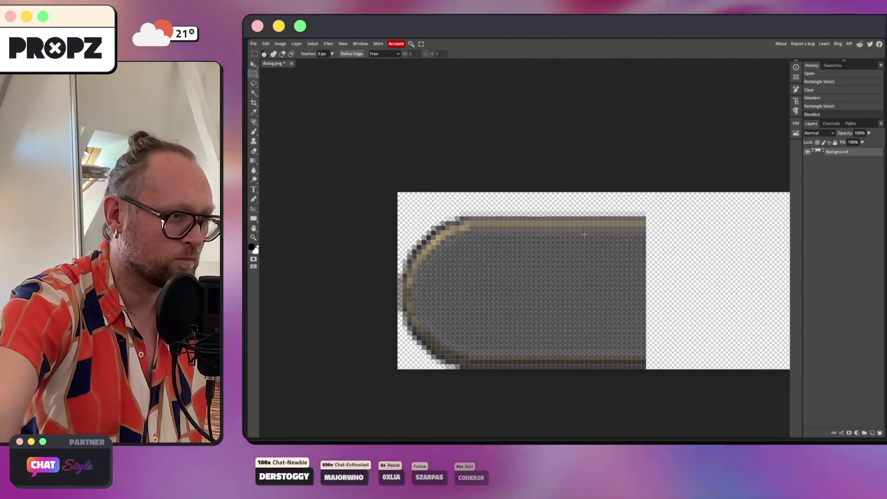
{"action": "scroll", "coordinate": [584, 234], "scroll_direction": "down", "scroll_amount": 2}
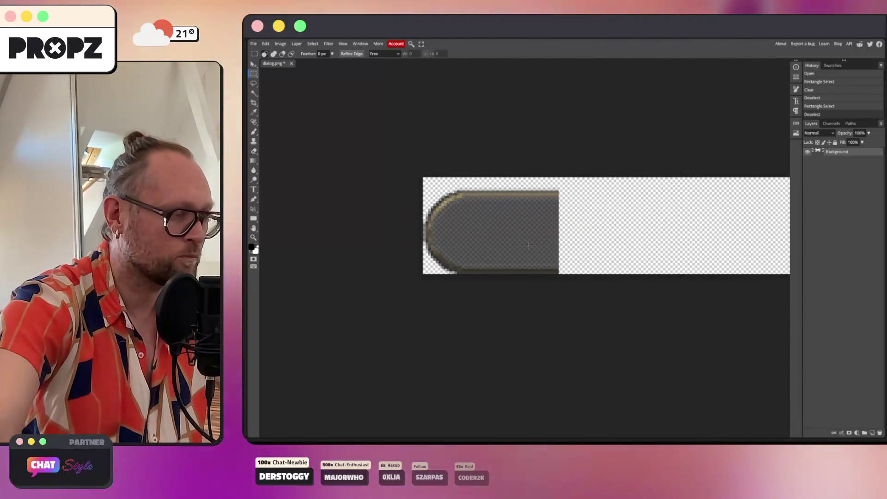
{"action": "scroll", "coordinate": [489, 257], "scroll_direction": "down", "scroll_amount": 3}
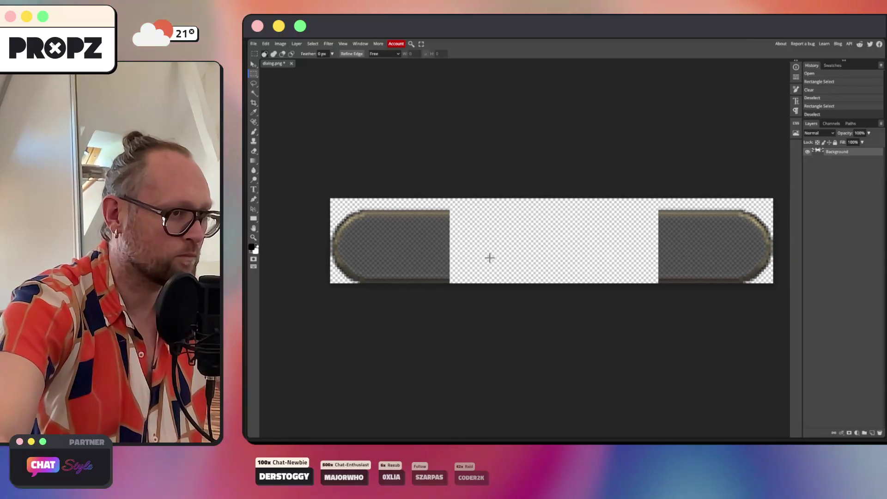
Marquee the bar's right end and toggle the layer's visibility to check the transparency.
{"action": "left_click_drag", "start_coordinate": [604, 168], "coordinate": [776, 317]}
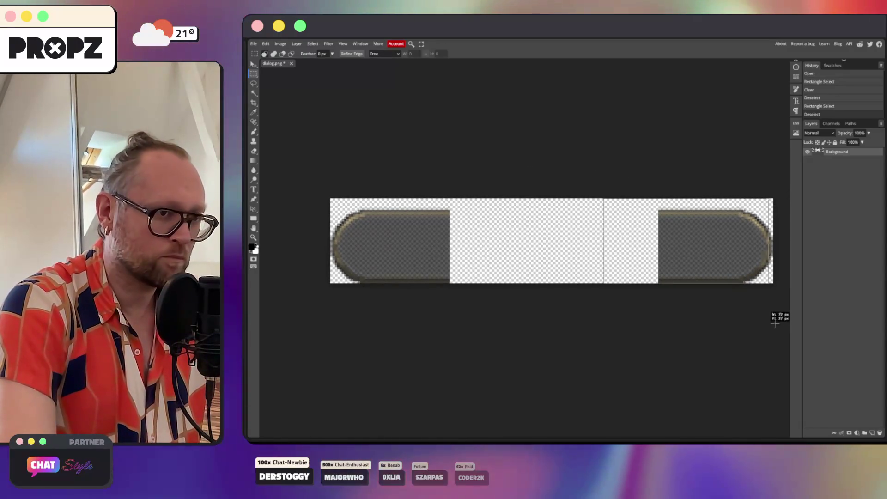
{"action": "mouse_move", "coordinate": [730, 266]}
{"action": "left_mouse_down"}
{"action": "mouse_move", "coordinate": [616, 267]}
{"action": "mouse_move", "coordinate": [638, 277]}
{"action": "left_mouse_up"}
{"action": "left_click", "coordinate": [690, 254]}
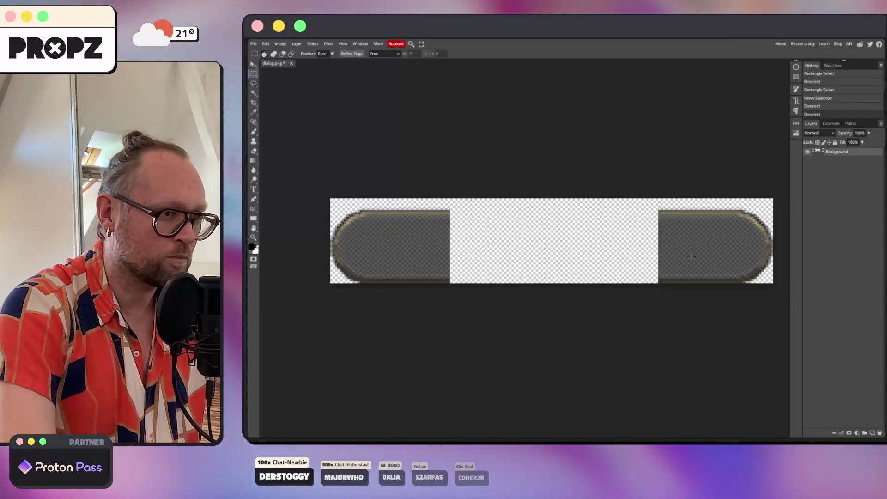
{"action": "left_click", "coordinate": [655, 198]}
{"action": "mouse_move", "coordinate": [653, 204]}
{"action": "left_mouse_down"}
{"action": "mouse_move", "coordinate": [688, 211]}
{"action": "mouse_move", "coordinate": [765, 286]}
{"action": "left_mouse_up"}
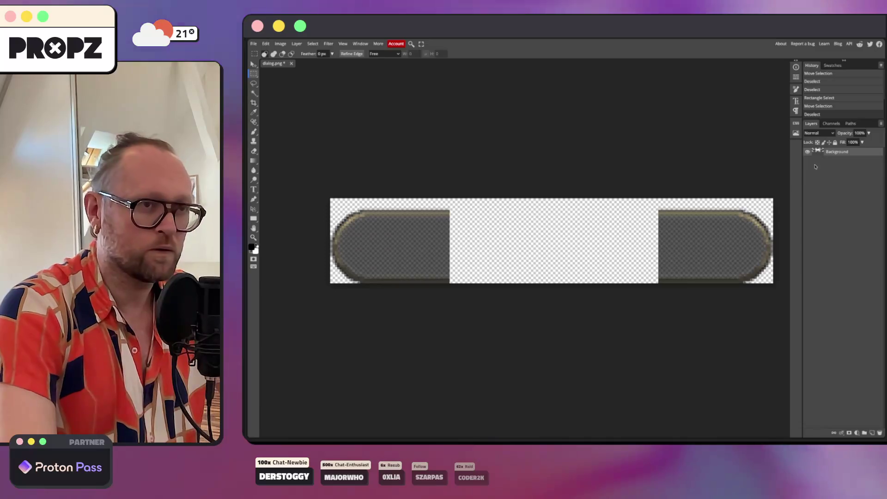
{"action": "left_click", "coordinate": [808, 152]}
{"action": "left_click", "coordinate": [808, 152]}
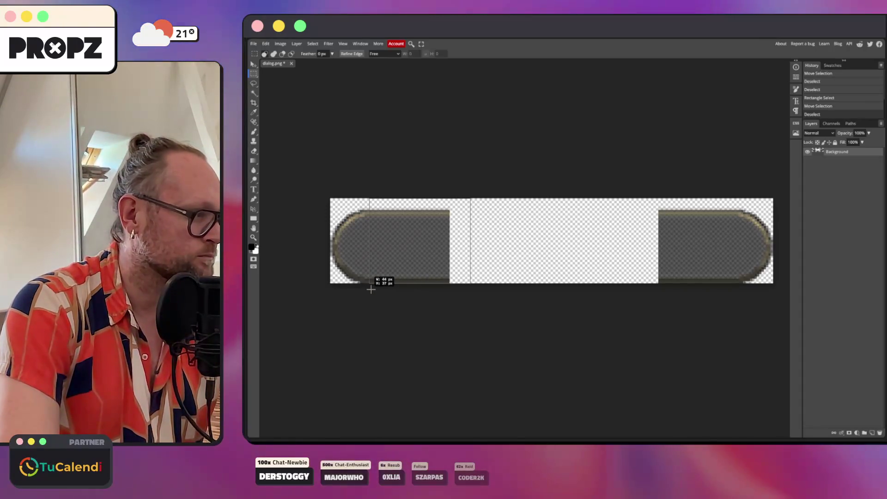
Select and delete the remaining middle sections of the bar, then deselect.
{"action": "left_click_drag", "start_coordinate": [371, 290], "coordinate": [367, 283]}
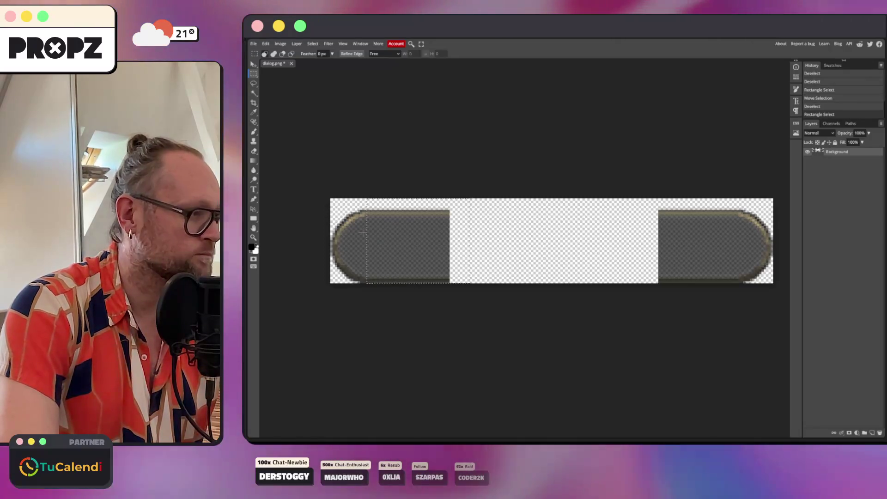
{"action": "scroll", "coordinate": [377, 218], "scroll_direction": "up", "scroll_amount": 8}
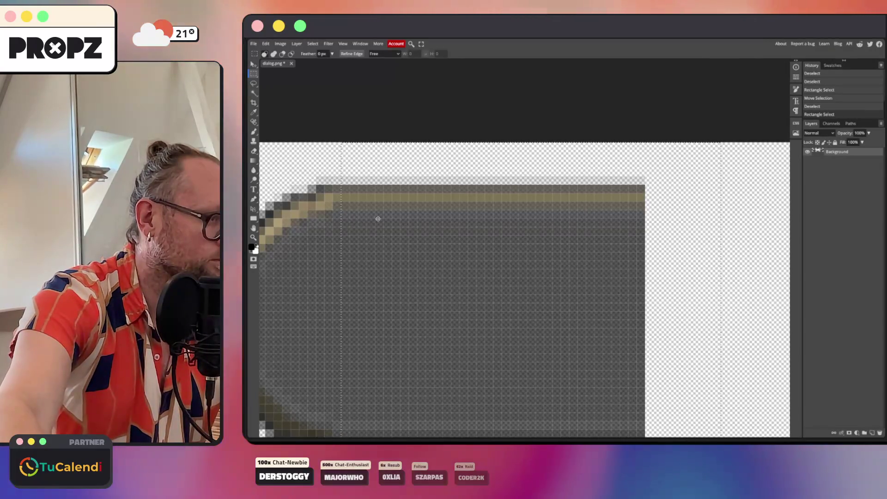
{"action": "scroll", "coordinate": [378, 218], "scroll_direction": "down", "scroll_amount": 2}
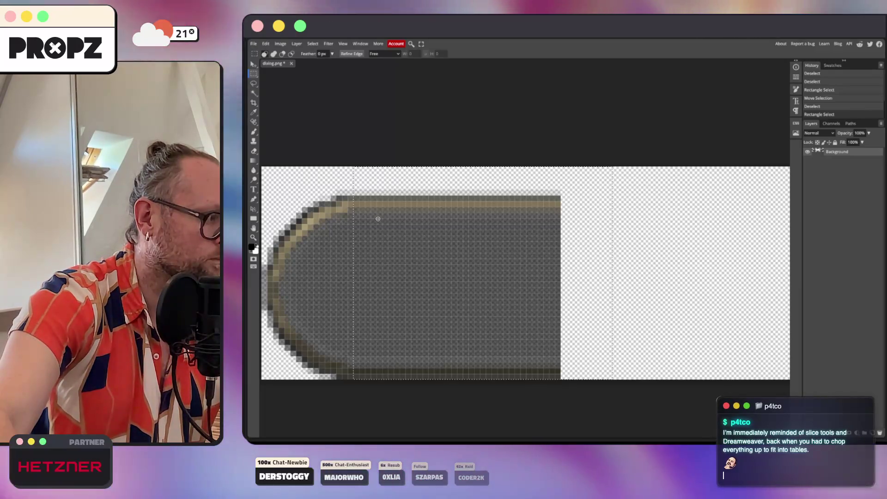
{"action": "key", "text": "Delete"}
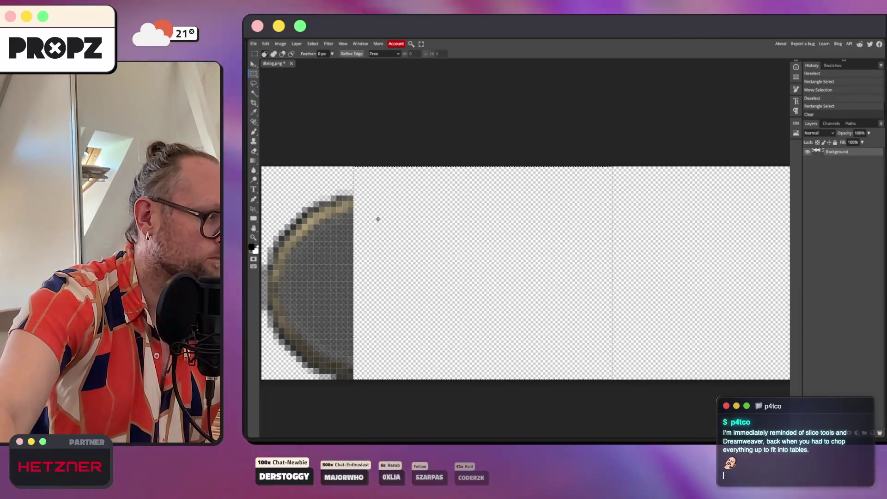
{"action": "scroll", "coordinate": [366, 236], "scroll_direction": "down", "scroll_amount": 3}
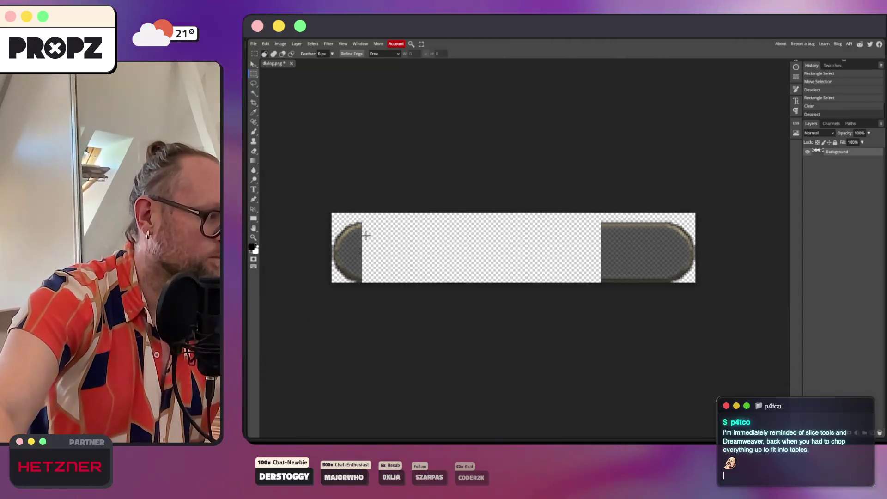
{"action": "scroll", "coordinate": [351, 237], "scroll_direction": "right", "scroll_amount": 3}
{"action": "scroll", "coordinate": [506, 233], "scroll_direction": "up", "scroll_amount": 1}
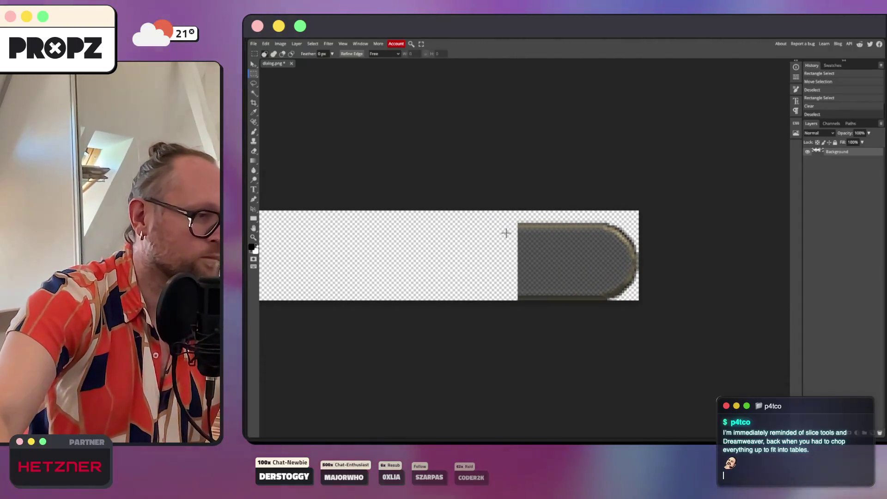
{"action": "scroll", "coordinate": [585, 236], "scroll_direction": "up", "scroll_amount": 2}
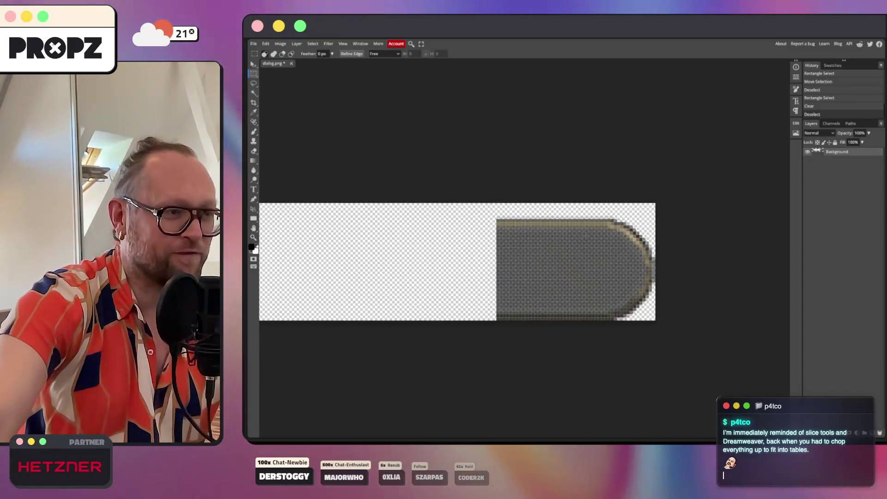
{"action": "scroll", "coordinate": [555, 235], "scroll_direction": "right", "scroll_amount": 2}
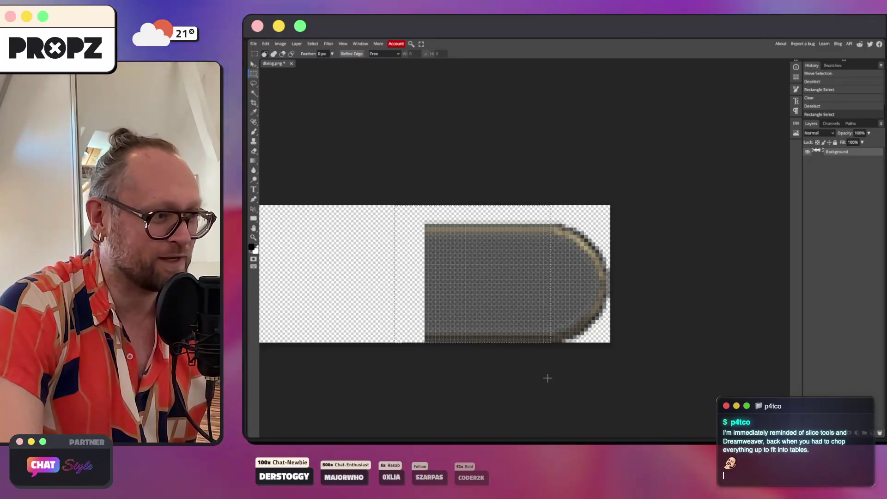
{"action": "key", "text": "Delete"}
{"action": "key", "text": "ctrl+d"}
Cut the bar's right rounded end and paste it as a new Layer 1.
{"action": "mouse_move", "coordinate": [536, 217]}
{"action": "left_mouse_down"}
{"action": "mouse_move", "coordinate": [626, 316]}
{"action": "mouse_move", "coordinate": [638, 352]}
{"action": "left_mouse_up"}
{"action": "key", "text": "Delete"}
{"action": "scroll", "coordinate": [520, 298], "scroll_direction": "left", "scroll_amount": 5}
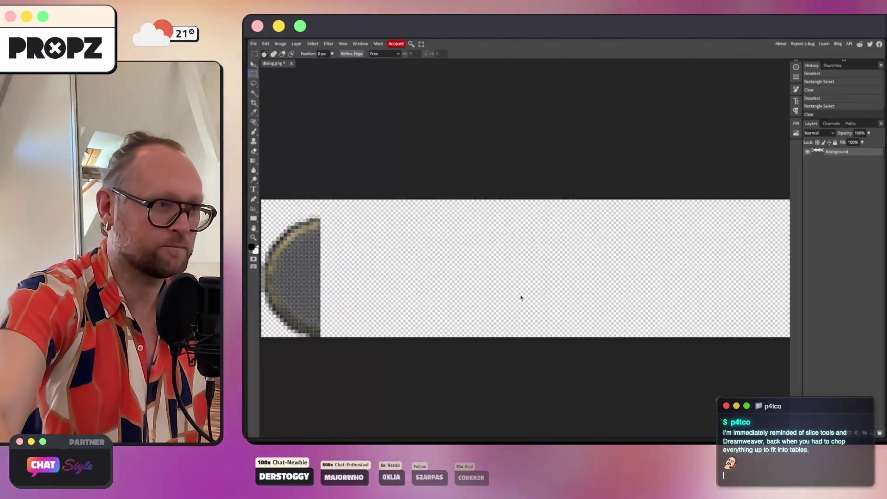
{"action": "key", "text": "ctrl+v"}
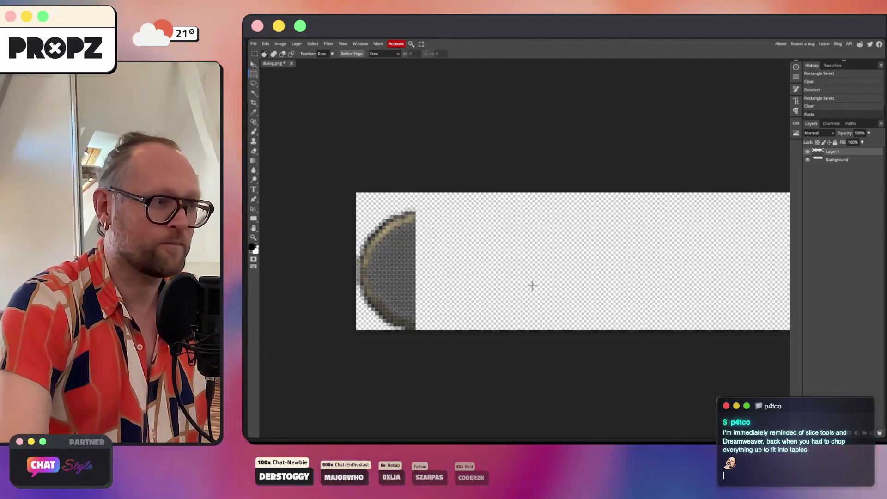
Move the right half-circle beside the left half and nudge it pixel by pixel to align.
{"action": "scroll", "coordinate": [532, 286], "scroll_direction": "down", "scroll_amount": 5}
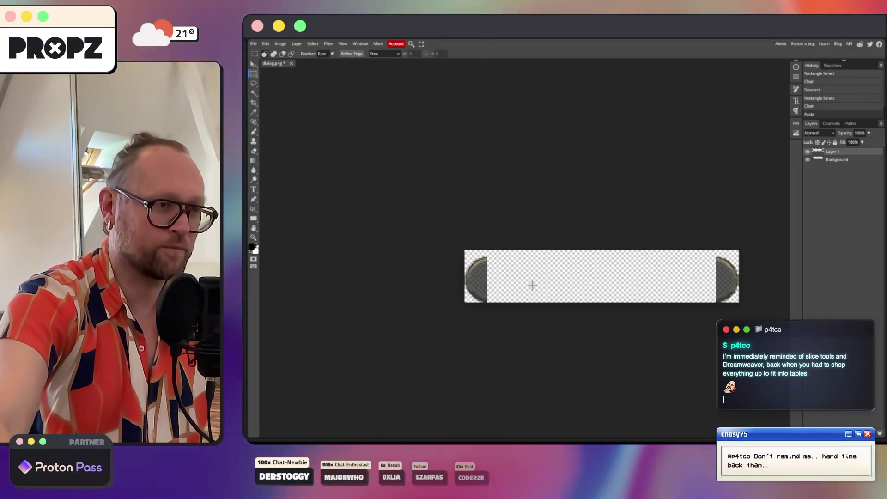
{"action": "key", "text": "v"}
{"action": "left_click_drag", "start_coordinate": [709, 278], "coordinate": [488, 279]}
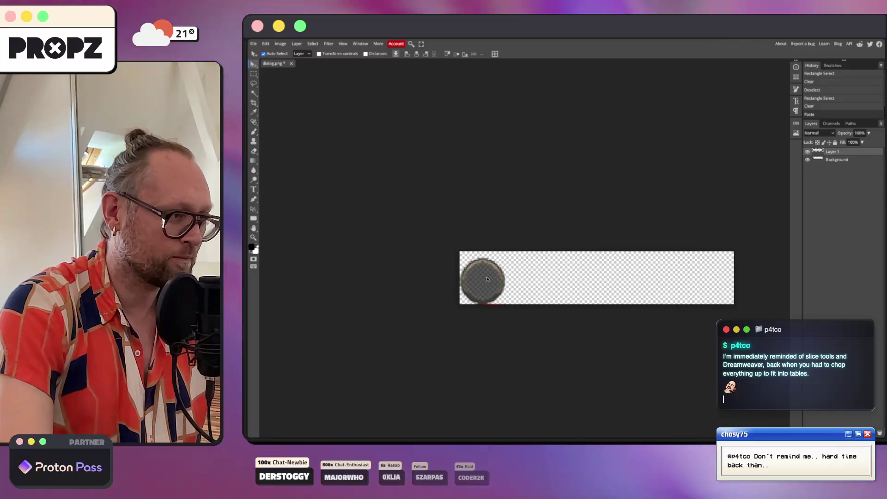
{"action": "scroll", "coordinate": [488, 276], "scroll_direction": "up", "scroll_amount": 5}
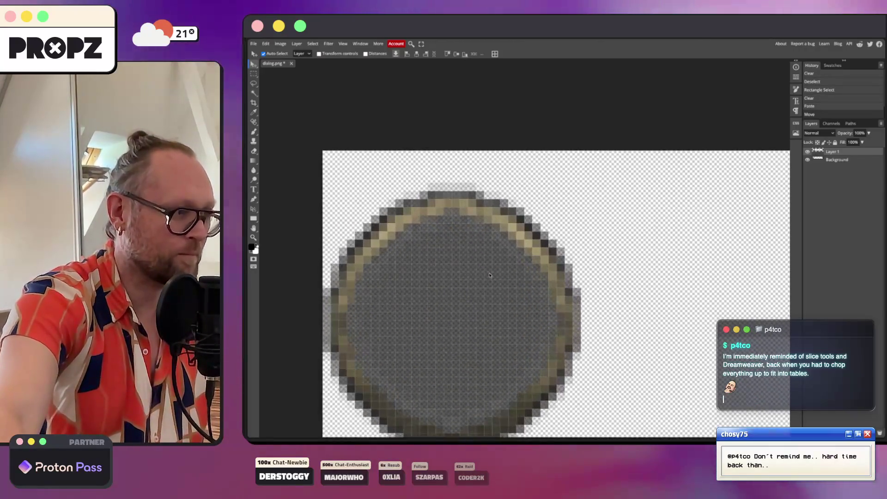
{"action": "key", "text": "Left"}
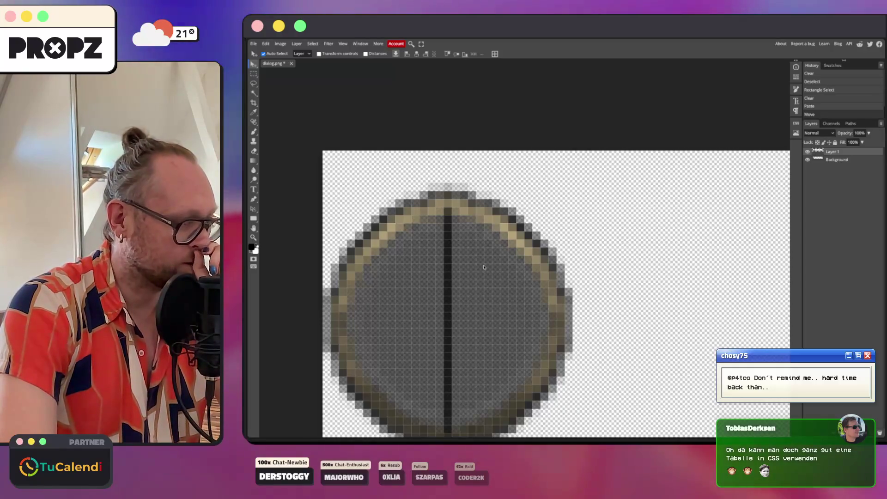
{"action": "key", "text": "Right"}
{"action": "key", "text": "Right"}
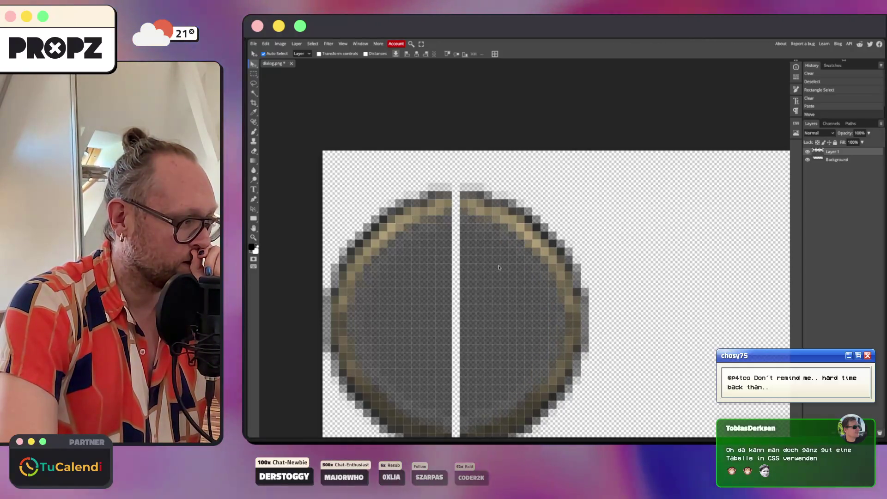
{"action": "key", "text": "Left"}
{"action": "key", "text": "Right"}
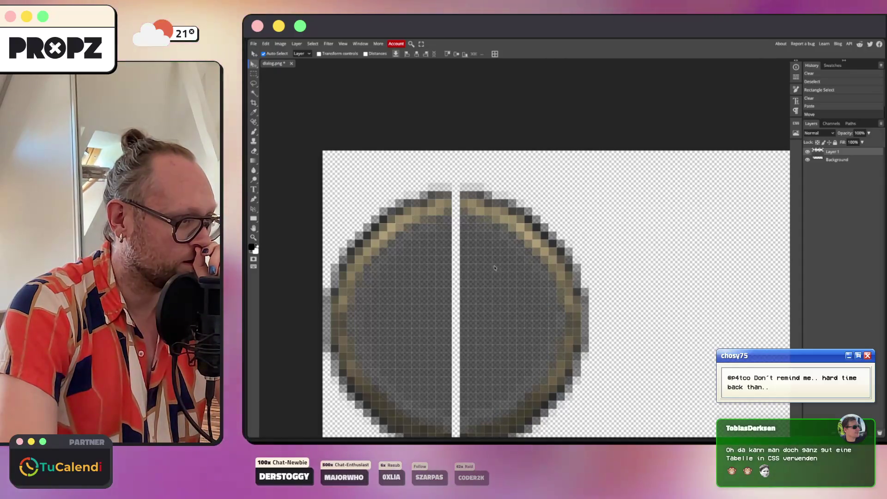
{"action": "key", "text": "Left"}
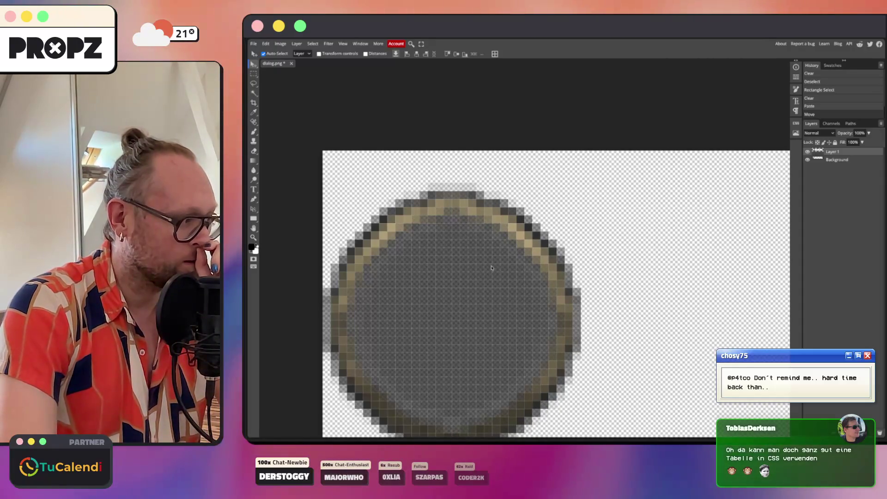
{"action": "key", "text": "Right"}
{"action": "key", "text": "Left"}
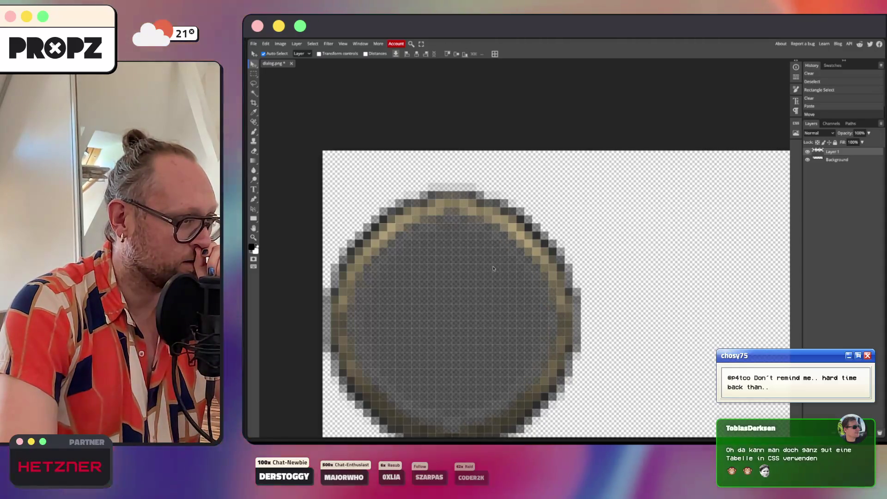
{"action": "key", "text": "Right"}
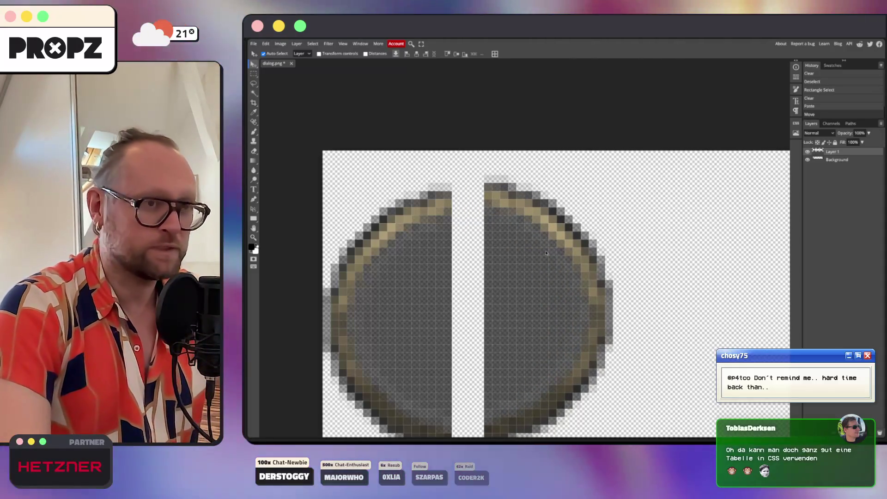
{"action": "key", "text": "Up"}
{"action": "scroll", "coordinate": [544, 253], "scroll_direction": "down", "scroll_amount": 2}
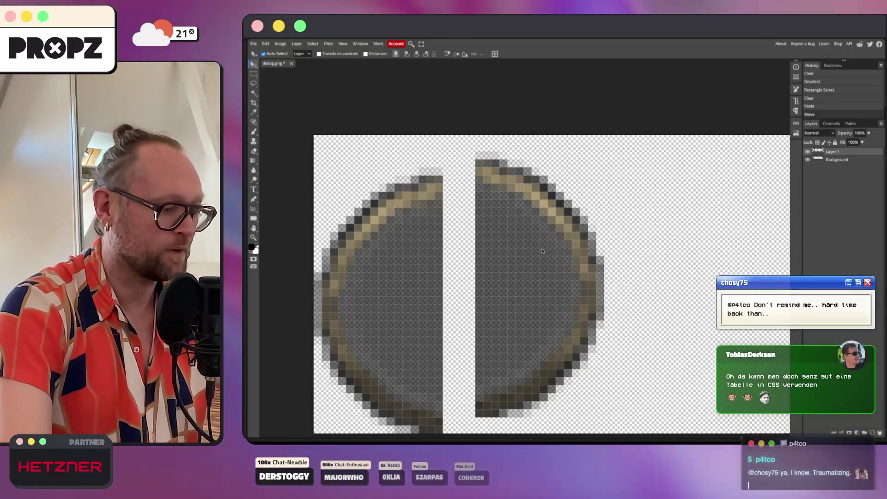
Delete the overlapping column at the right half's inner edge and nudge it left.
{"action": "key", "text": "m"}
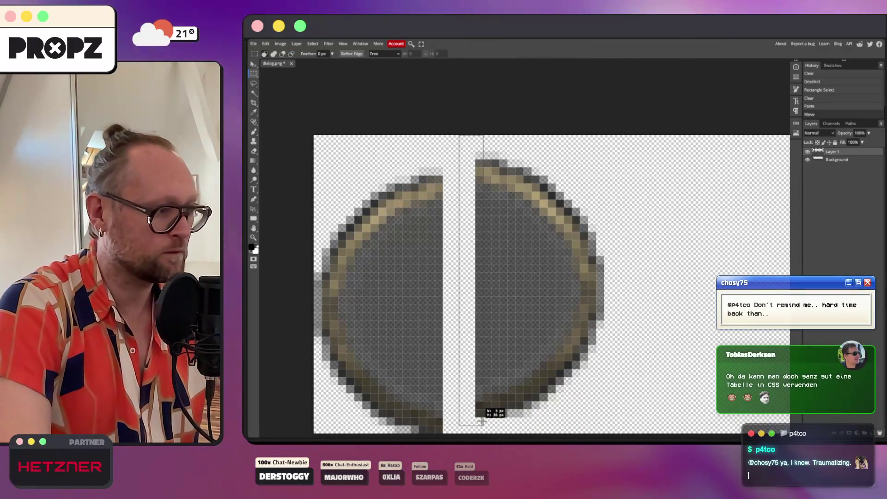
{"action": "left_click_drag", "start_coordinate": [483, 422], "coordinate": [484, 423]}
{"action": "key", "text": "Delete"}
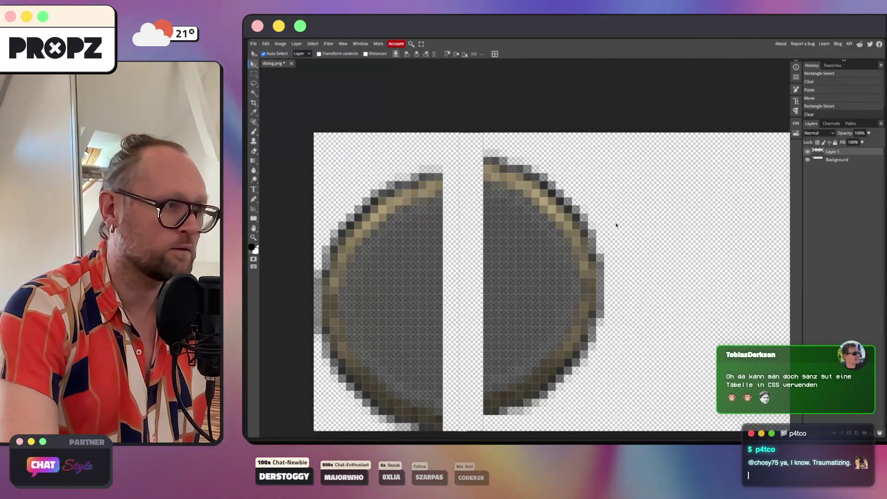
{"action": "key", "text": "Left"}
{"action": "key", "text": "Left"}
{"action": "key", "text": "Left"}
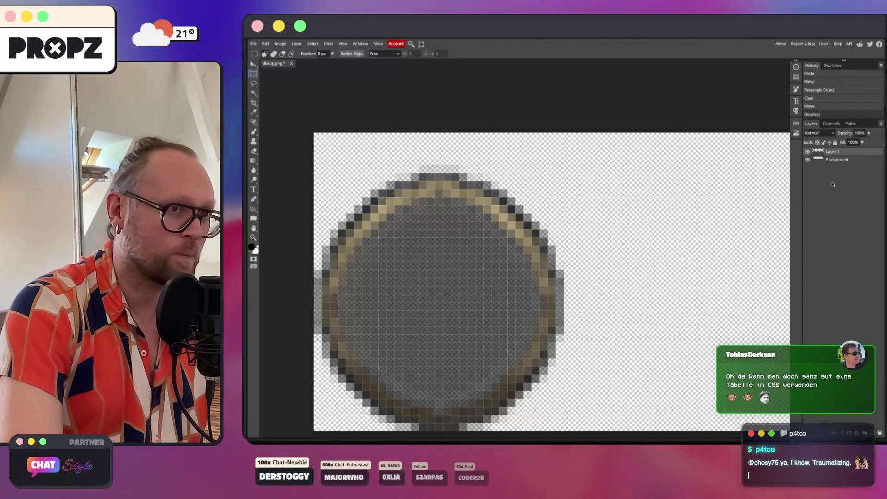
{"action": "left_click_drag", "start_coordinate": [588, 303], "coordinate": [298, 305]}
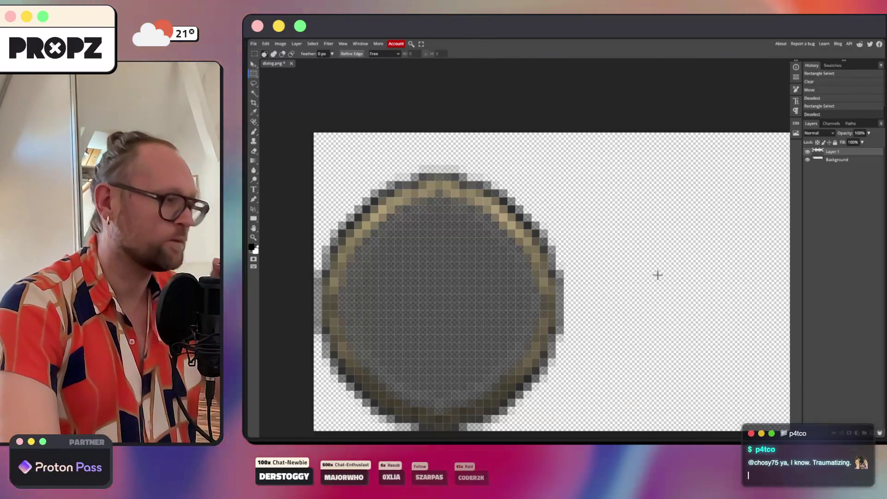
{"action": "left_click_drag", "start_coordinate": [656, 274], "coordinate": [658, 275]}
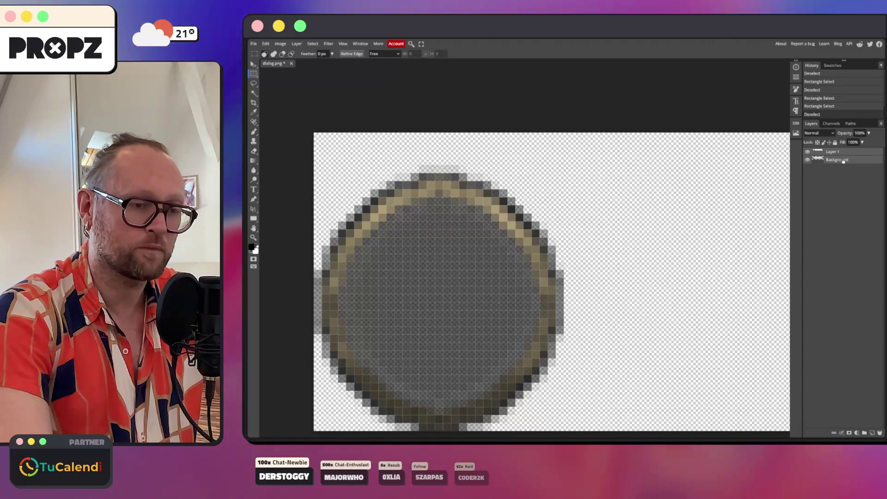
{"action": "scroll", "coordinate": [668, 203], "scroll_direction": "down", "scroll_amount": 5}
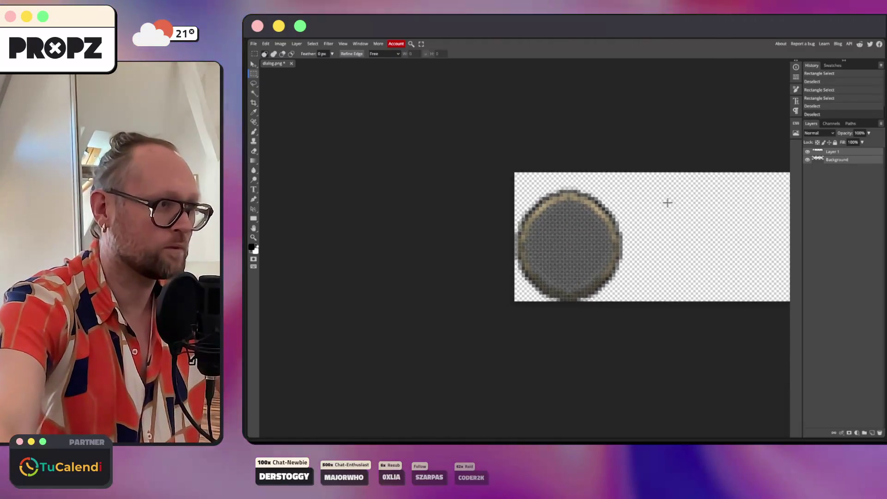
Check Image > Canvas Size and close it without changes.
{"action": "scroll", "coordinate": [668, 203], "scroll_direction": "left", "scroll_amount": 2}
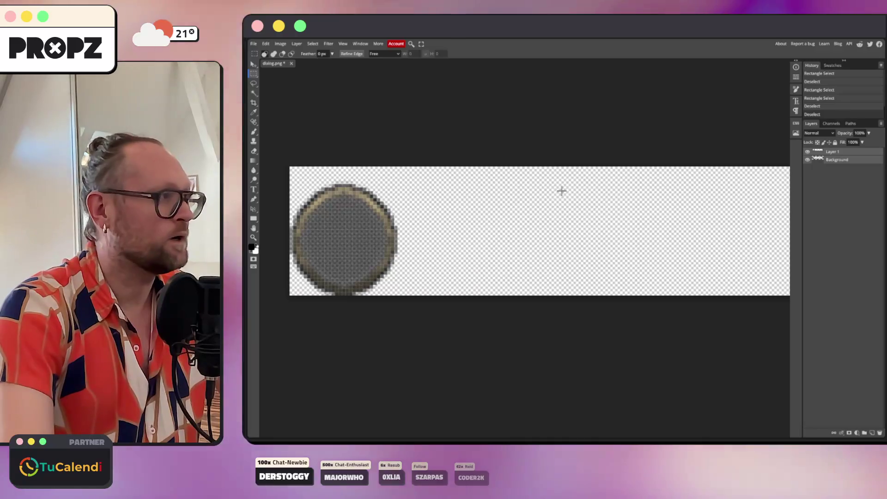
{"action": "left_click", "coordinate": [278, 43]}
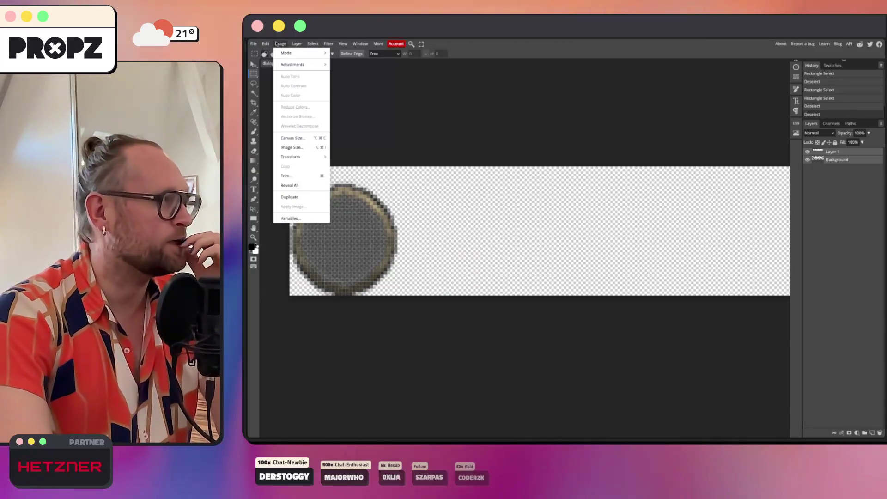
{"action": "mouse_move", "coordinate": [305, 64]}
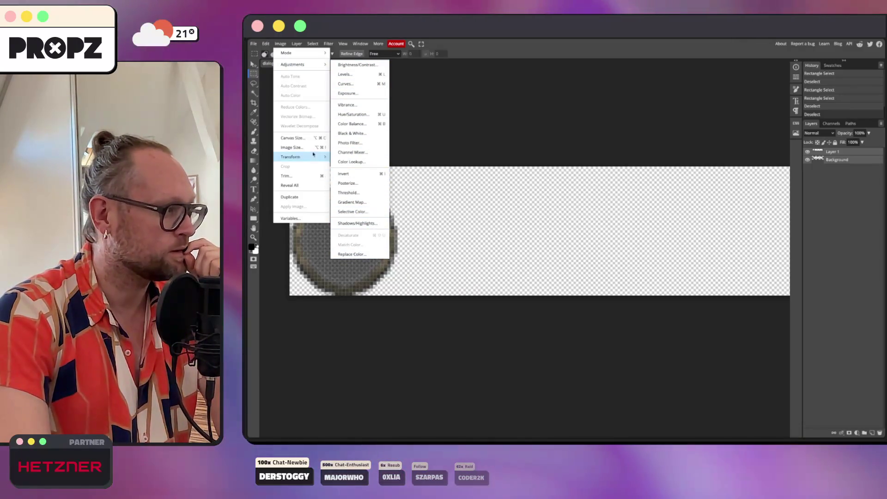
{"action": "mouse_move", "coordinate": [301, 159]}
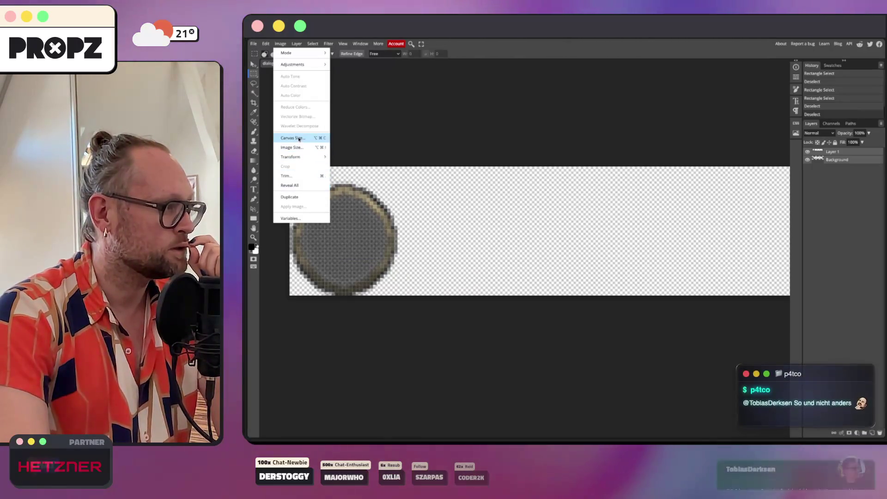
{"action": "left_click", "coordinate": [300, 139]}
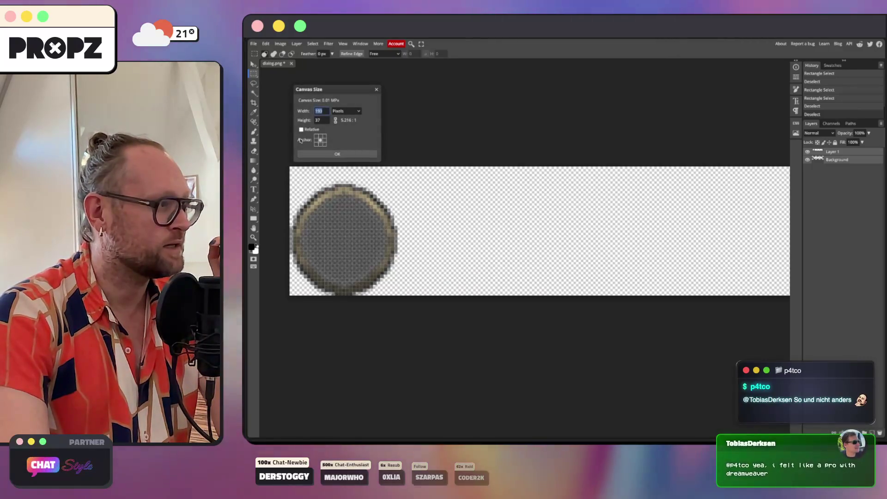
{"action": "left_click", "coordinate": [377, 91]}
Merge the two half-circle layers into a single Layer 1.
{"action": "left_click", "coordinate": [280, 43]}
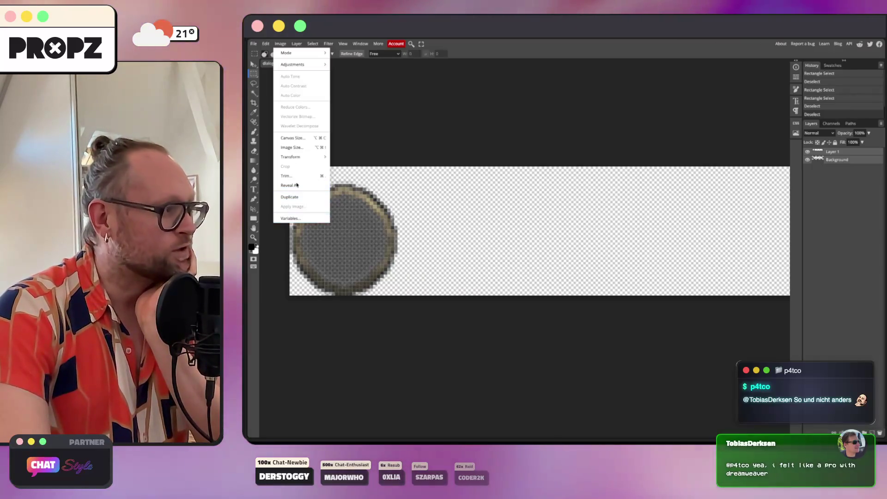
{"action": "mouse_move", "coordinate": [300, 43]}
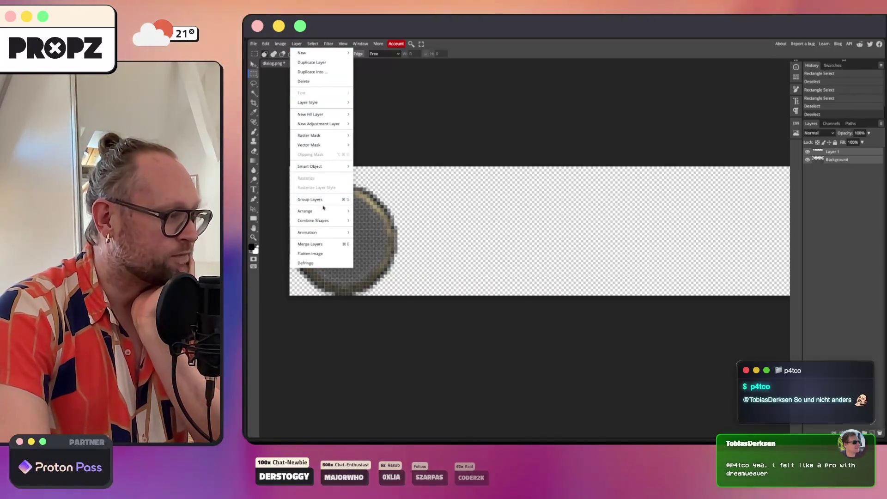
{"action": "mouse_move", "coordinate": [325, 221]}
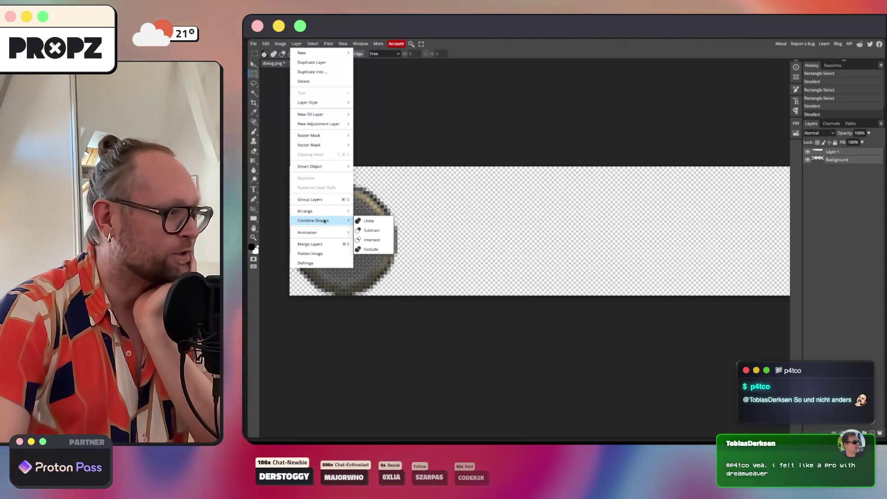
{"action": "left_click", "coordinate": [326, 245]}
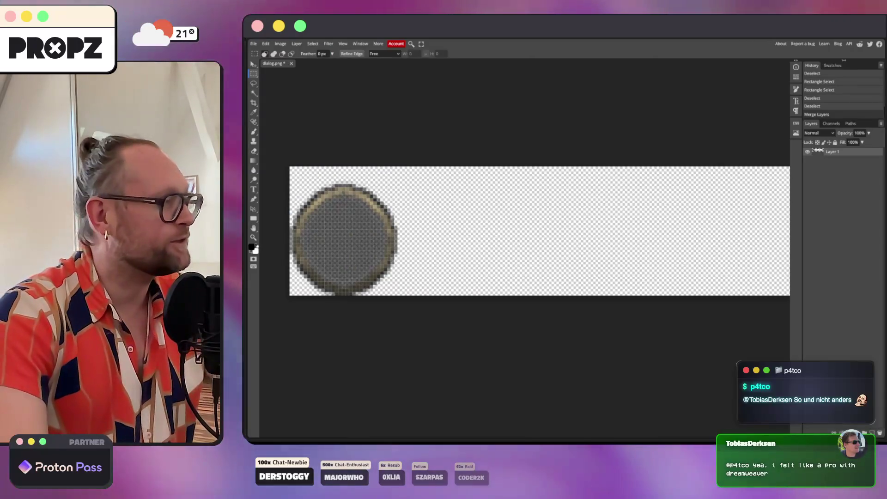
Try flattening the image, undo it, then defringe the circle's edges.
{"action": "left_click", "coordinate": [298, 44]}
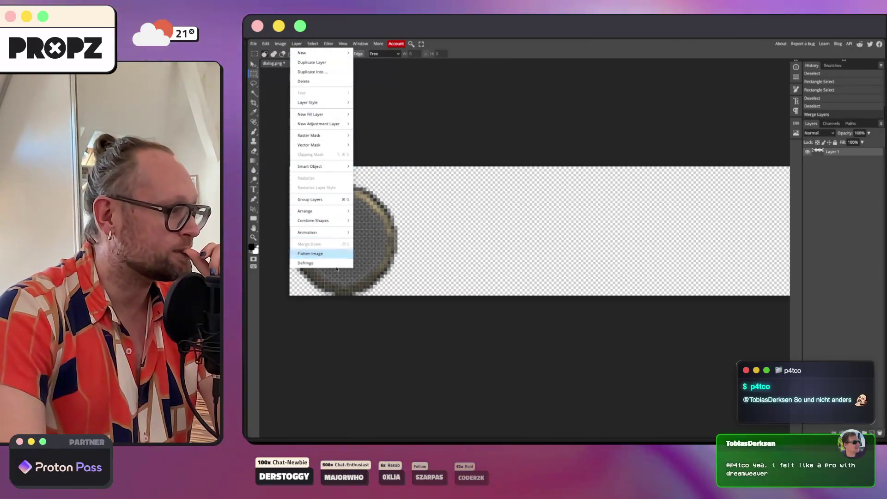
{"action": "left_click", "coordinate": [321, 255]}
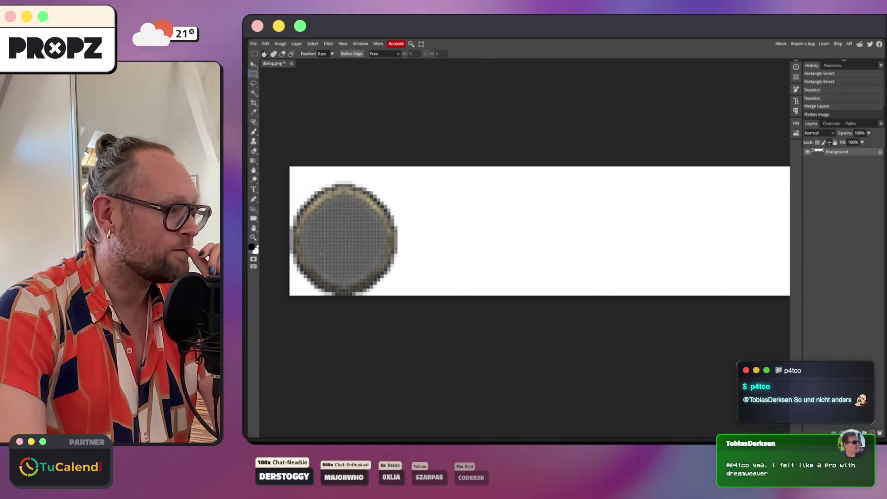
{"action": "key", "text": "ctrl+z"}
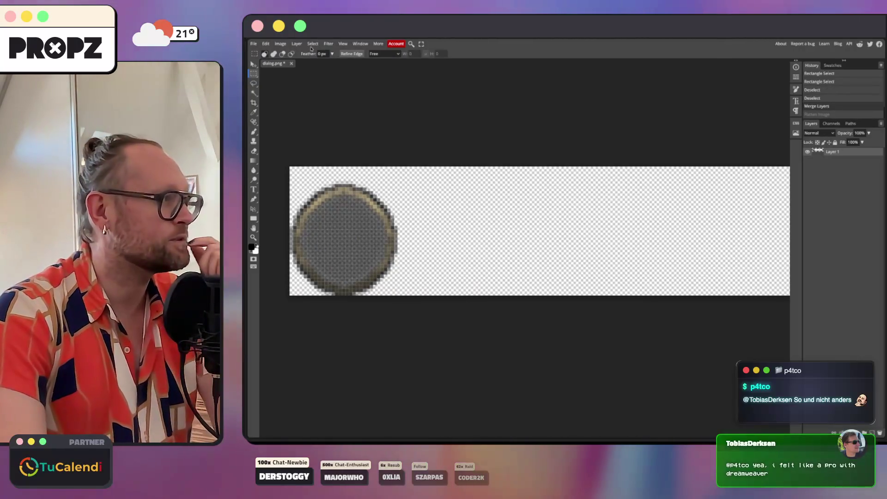
{"action": "left_click", "coordinate": [313, 44]}
{"action": "mouse_move", "coordinate": [298, 45]}
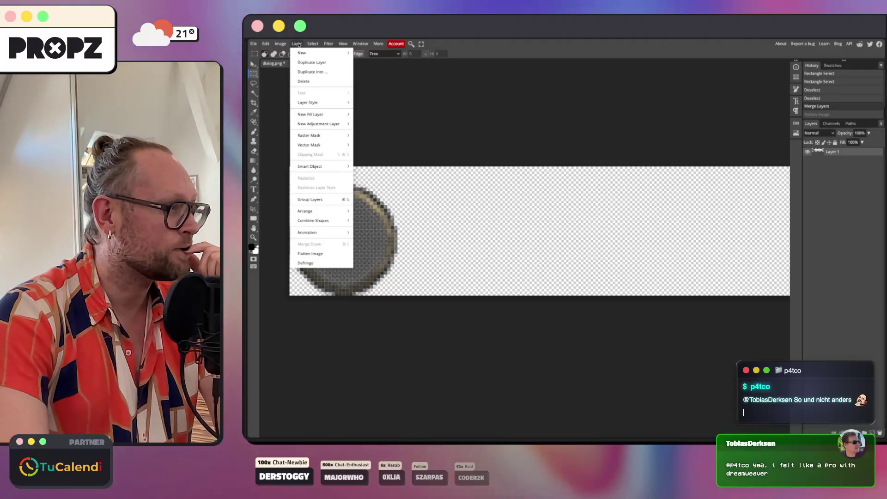
{"action": "left_click", "coordinate": [321, 263]}
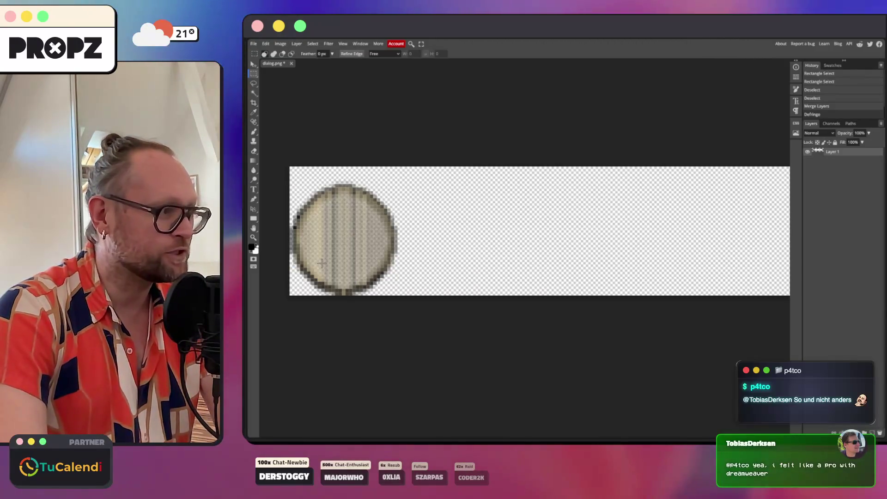
Add a Reveal All raster mask to Layer 1.
{"action": "left_click", "coordinate": [297, 43]}
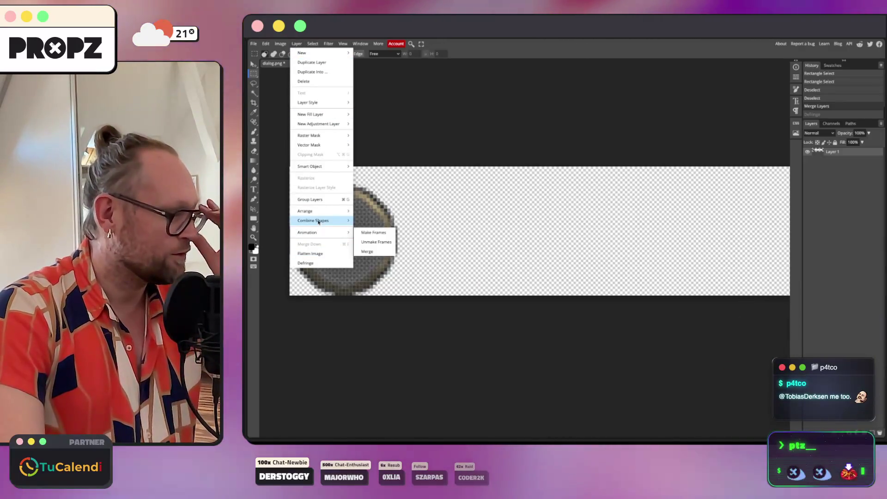
{"action": "mouse_move", "coordinate": [313, 212]}
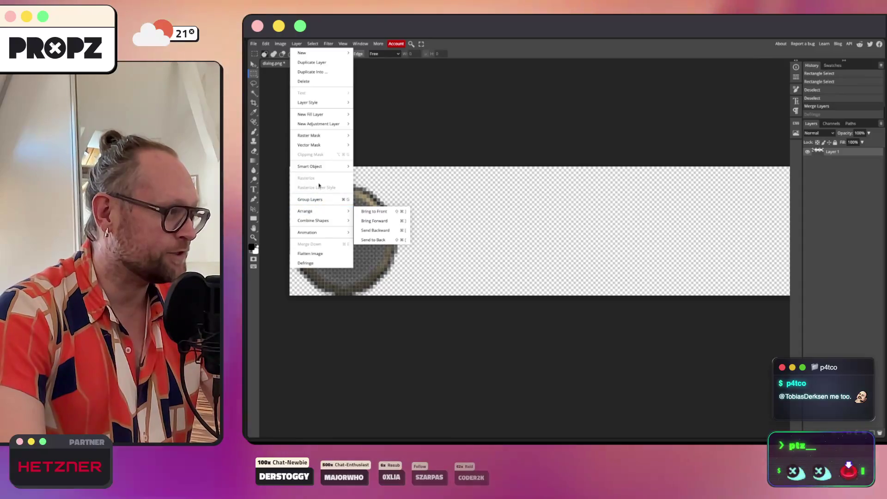
{"action": "mouse_move", "coordinate": [319, 168]}
{"action": "mouse_move", "coordinate": [324, 136]}
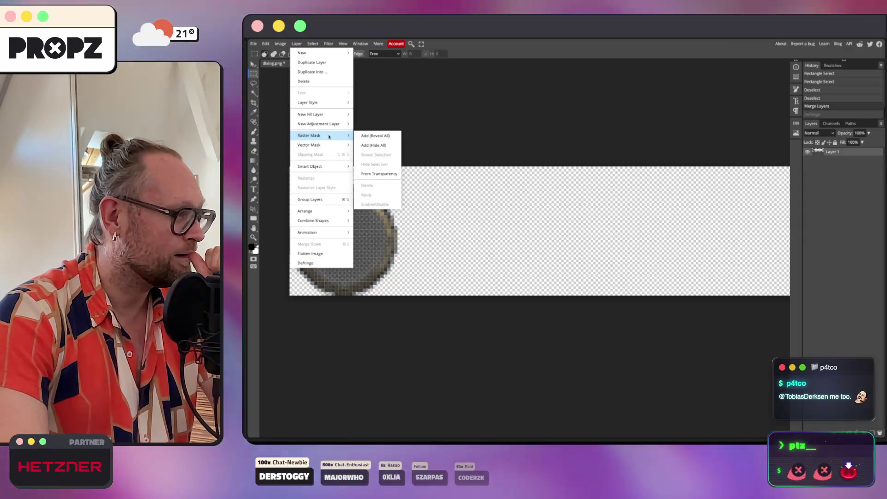
{"action": "left_click", "coordinate": [373, 165]}
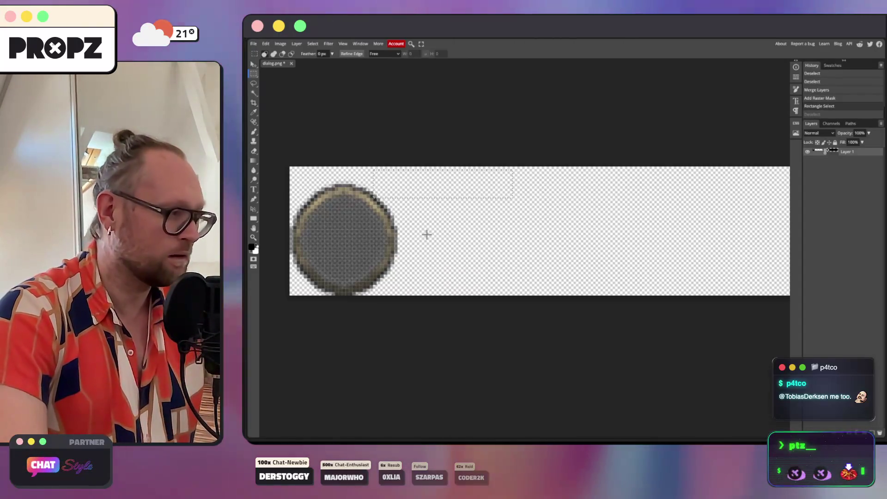
Delete Layer 1's raster mask and step History back to before it was added.
{"action": "mouse_move", "coordinate": [248, 323]}
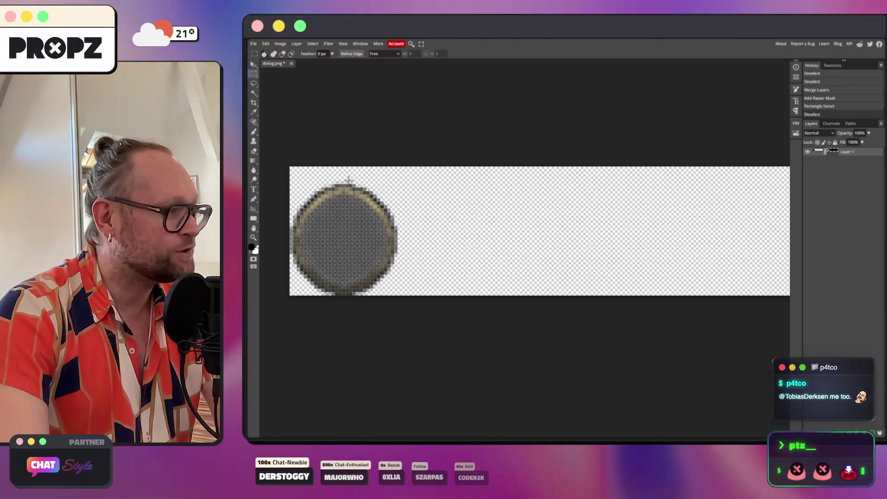
{"action": "mouse_move", "coordinate": [301, 155]}
{"action": "left_mouse_down"}
{"action": "mouse_move", "coordinate": [493, 170]}
{"action": "mouse_move", "coordinate": [394, 170]}
{"action": "left_mouse_up"}
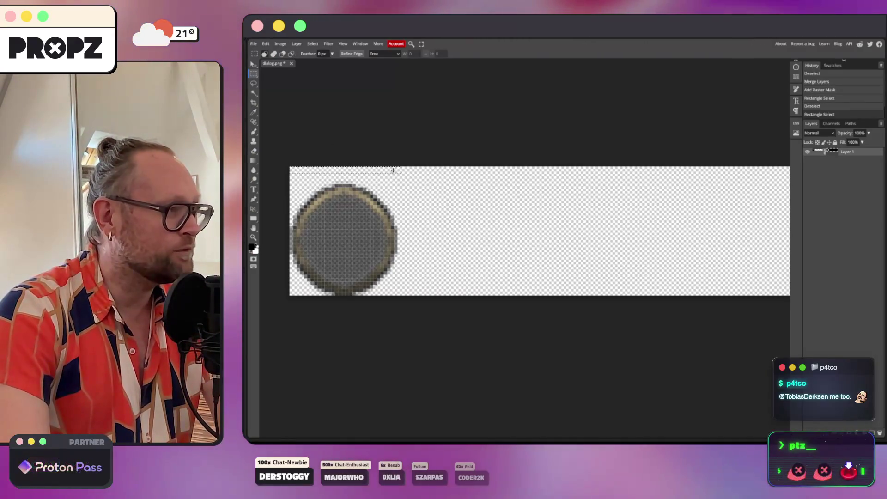
{"action": "left_click", "coordinate": [776, 179]}
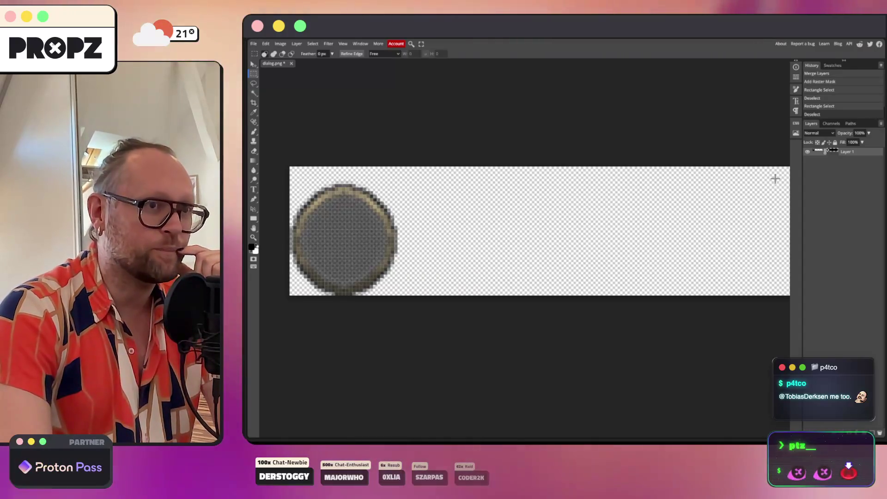
{"action": "right_click", "coordinate": [827, 151]}
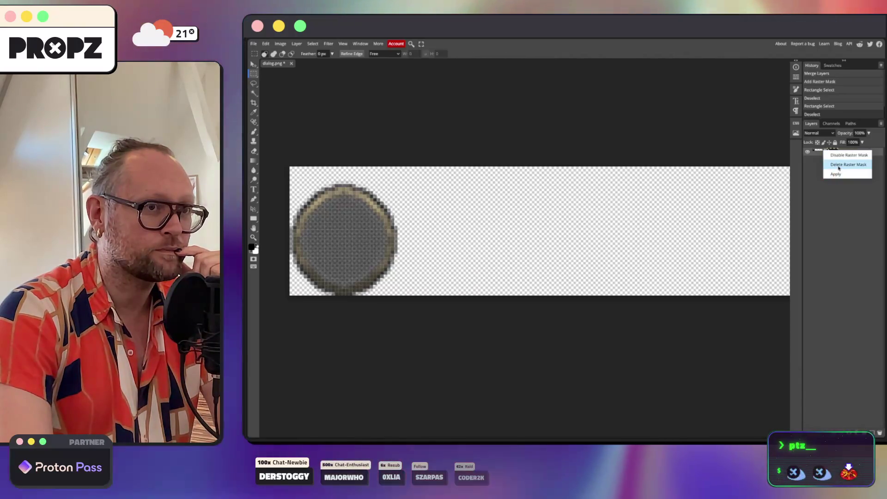
{"action": "left_click", "coordinate": [847, 164]}
{"action": "left_click", "coordinate": [812, 89]}
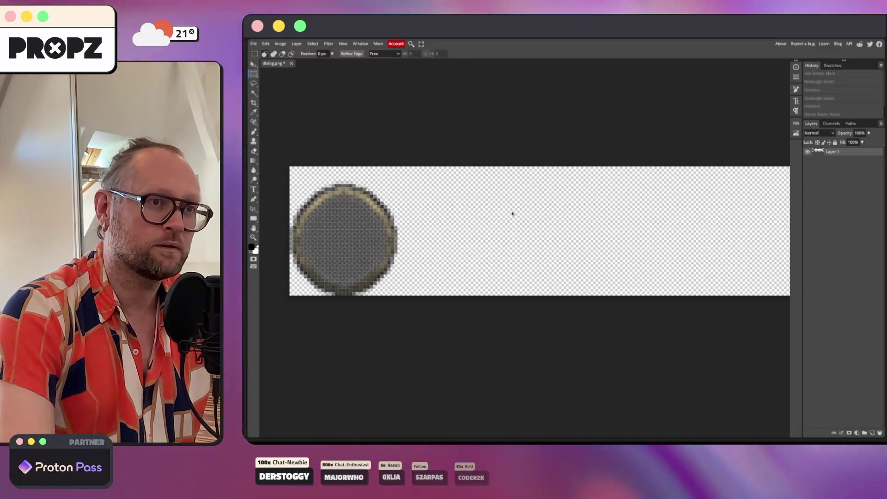
{"action": "left_click", "coordinate": [296, 44]}
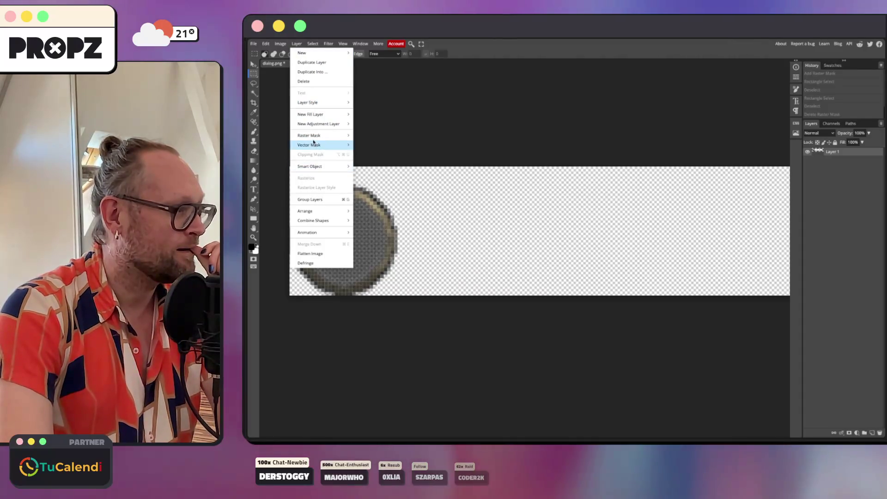
{"action": "mouse_move", "coordinate": [312, 134]}
{"action": "mouse_move", "coordinate": [312, 103]}
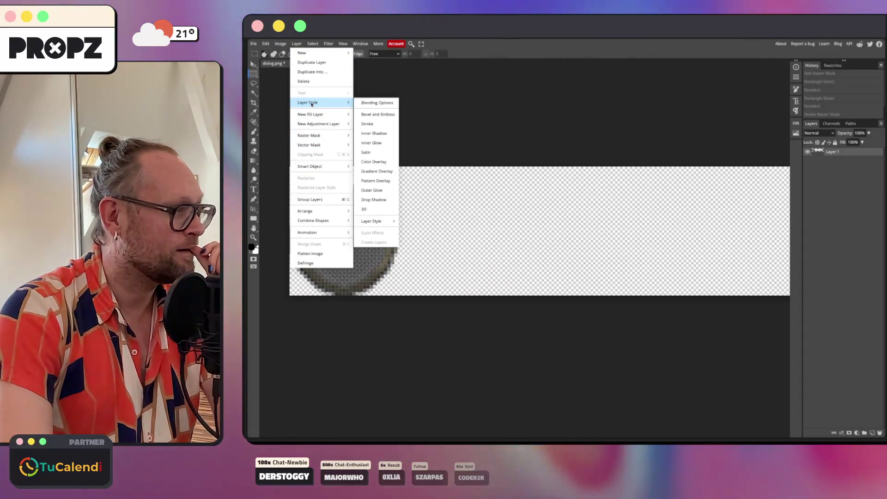
{"action": "mouse_move", "coordinate": [313, 45]}
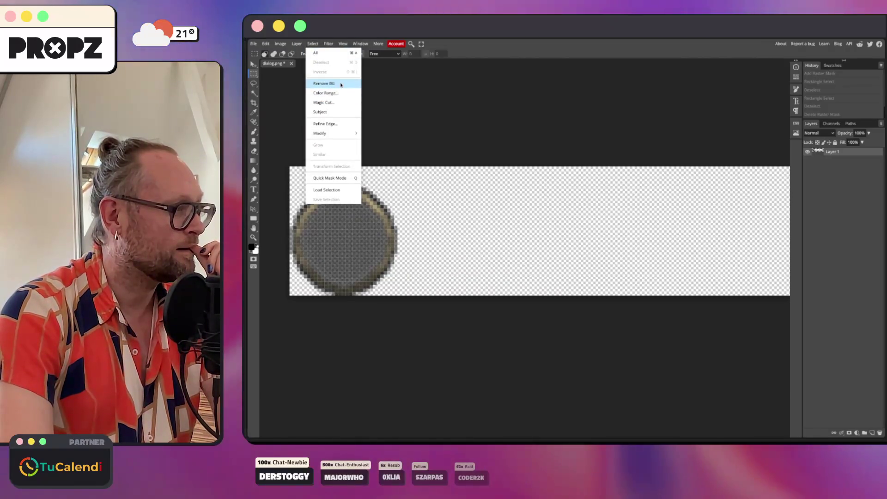
{"action": "left_click", "coordinate": [338, 125]}
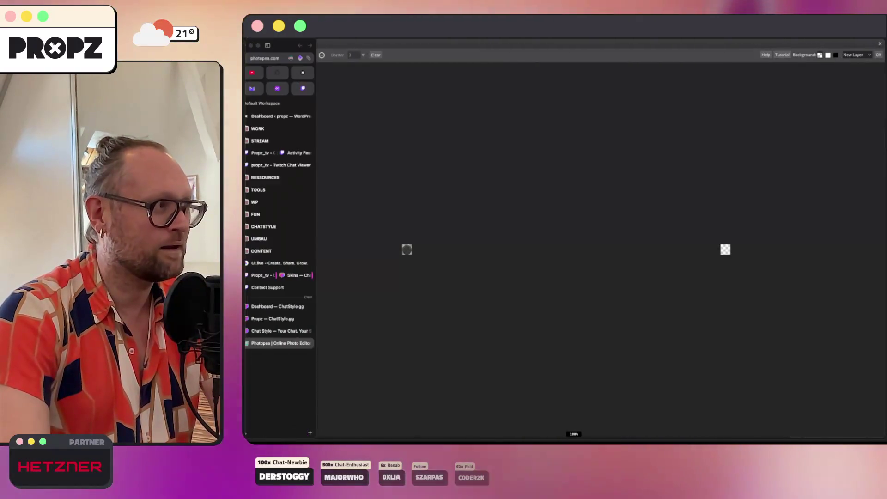
{"action": "left_click", "coordinate": [878, 55]}
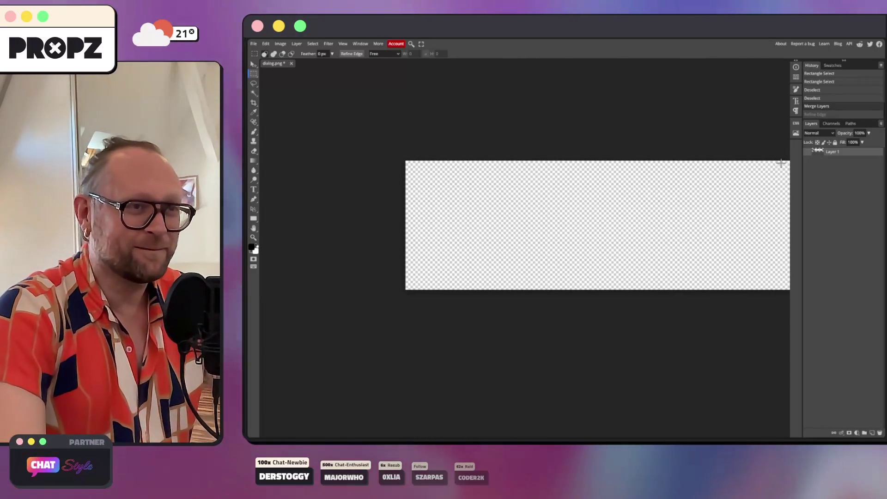
{"action": "left_click", "coordinate": [809, 153]}
{"action": "left_click", "coordinate": [330, 44]}
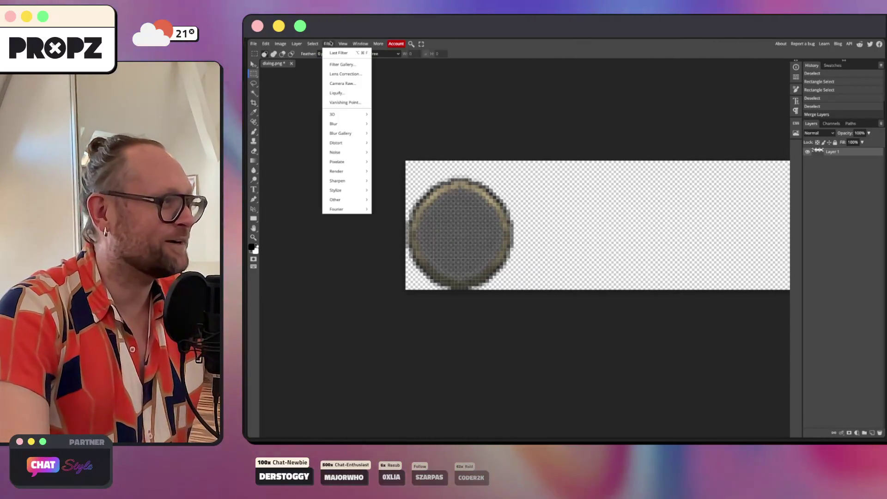
{"action": "mouse_move", "coordinate": [315, 43]}
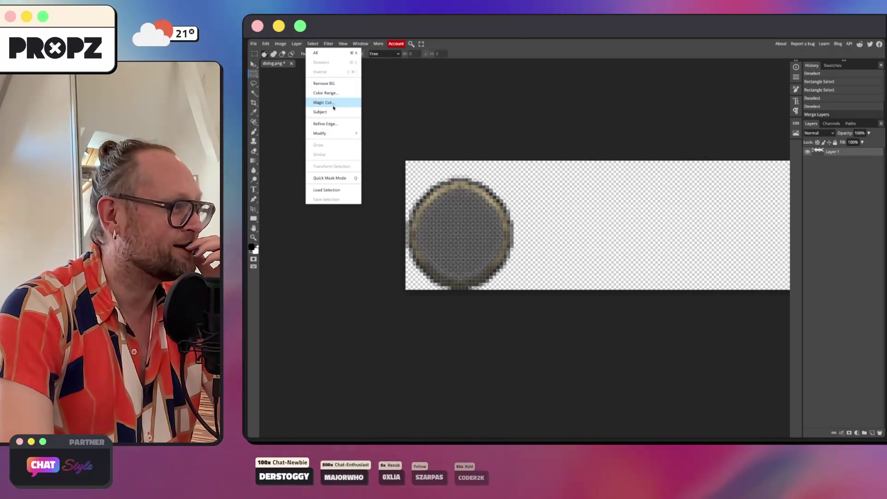
{"action": "left_click", "coordinate": [325, 124]}
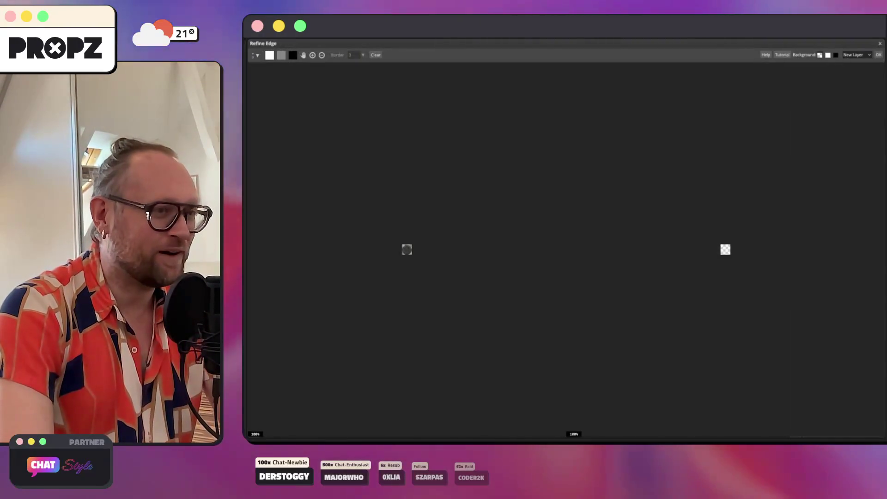
{"action": "key", "text": "Escape"}
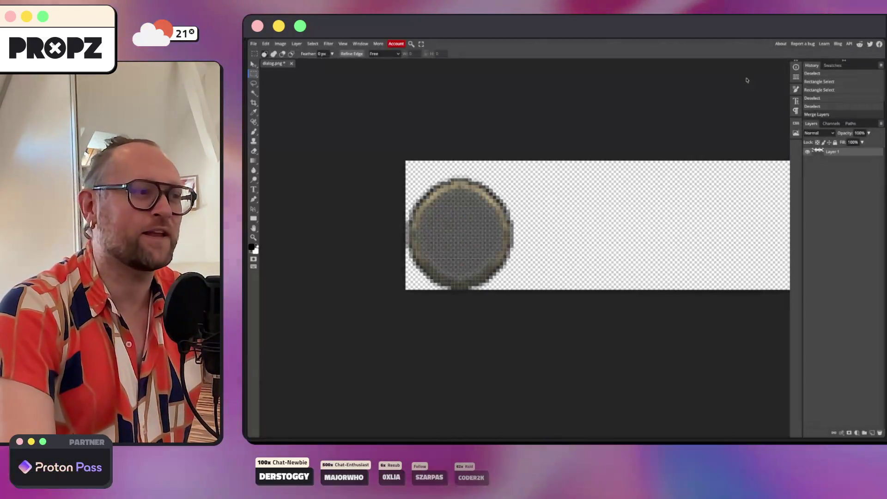
{"action": "left_click", "coordinate": [344, 44]}
{"action": "mouse_move", "coordinate": [313, 44]}
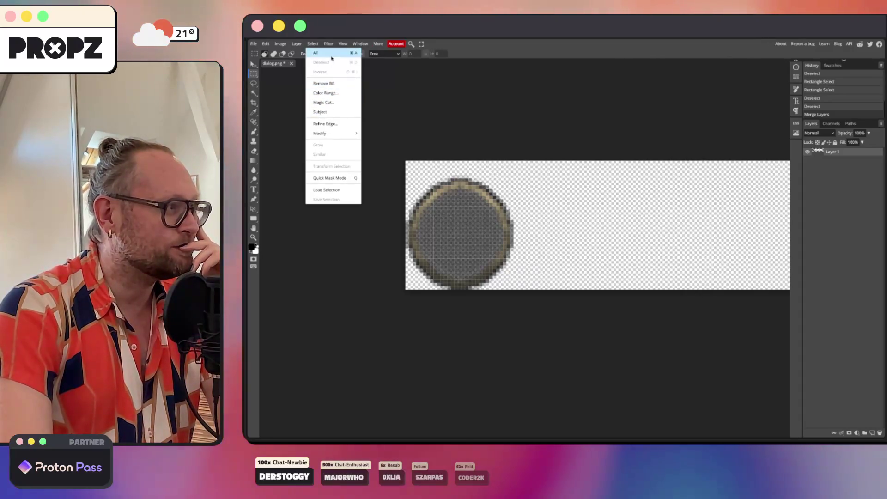
{"action": "mouse_move", "coordinate": [339, 134]}
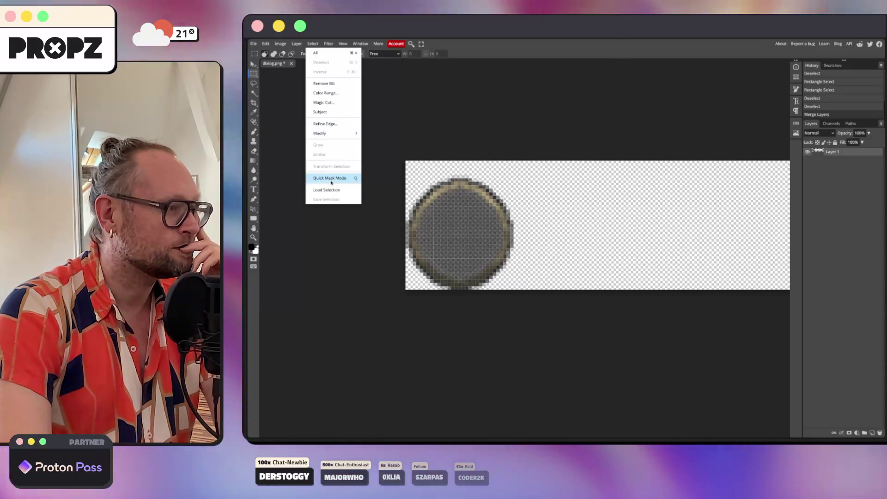
{"action": "left_click", "coordinate": [596, 217]}
{"action": "scroll", "coordinate": [514, 228], "scroll_direction": "up", "scroll_amount": 3}
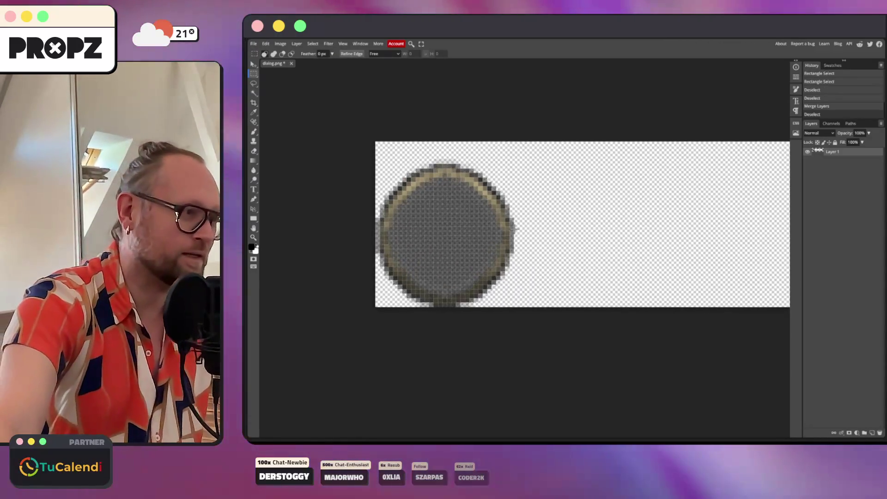
Zoom in and draw a rectangular marquee enclosing the round end cap on the canvas's left.
{"action": "scroll", "coordinate": [514, 228], "scroll_direction": "down", "scroll_amount": 2}
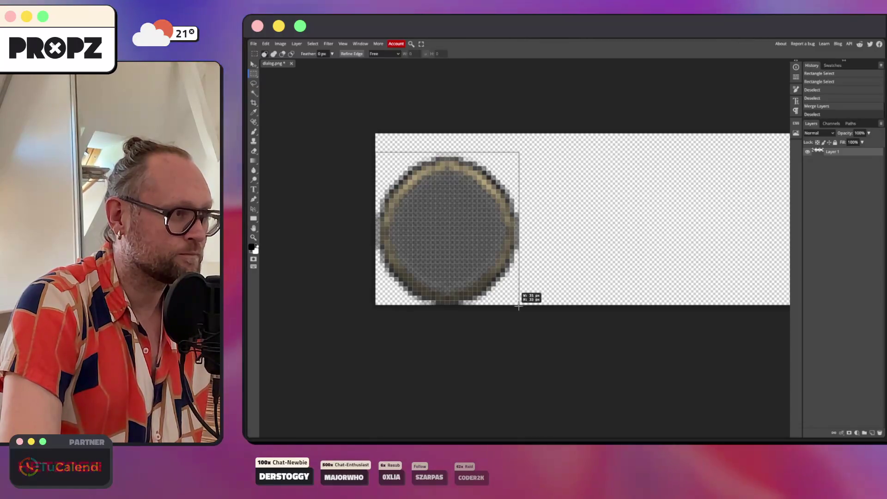
{"action": "left_click_drag", "start_coordinate": [481, 151], "coordinate": [486, 148]}
{"action": "left_click", "coordinate": [477, 152]}
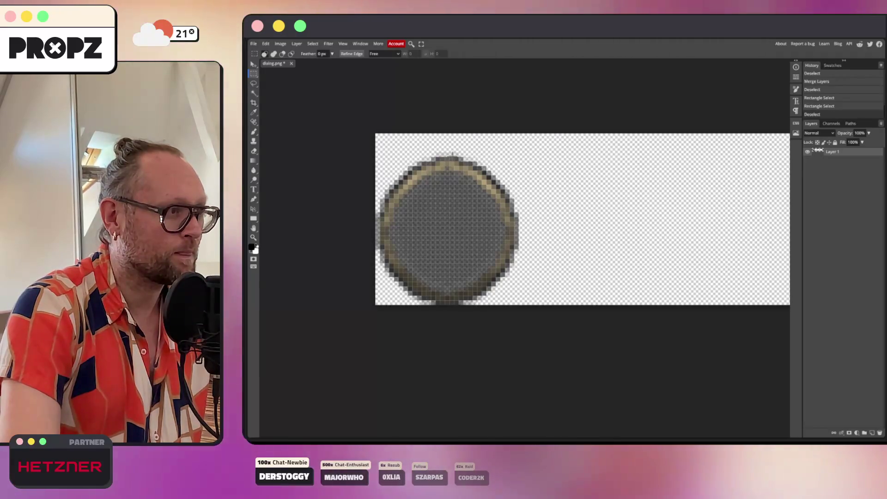
{"action": "mouse_move", "coordinate": [376, 157]}
{"action": "left_mouse_down"}
{"action": "mouse_move", "coordinate": [489, 176]}
{"action": "mouse_move", "coordinate": [516, 304]}
{"action": "left_mouse_up"}
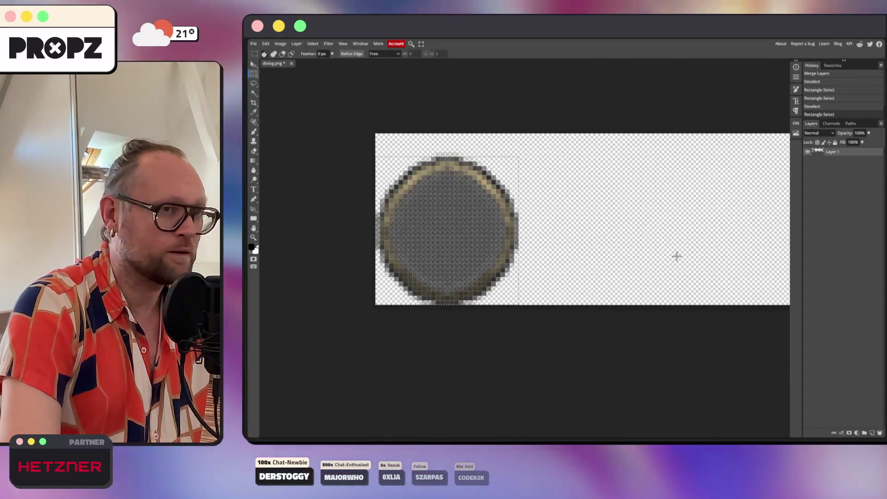
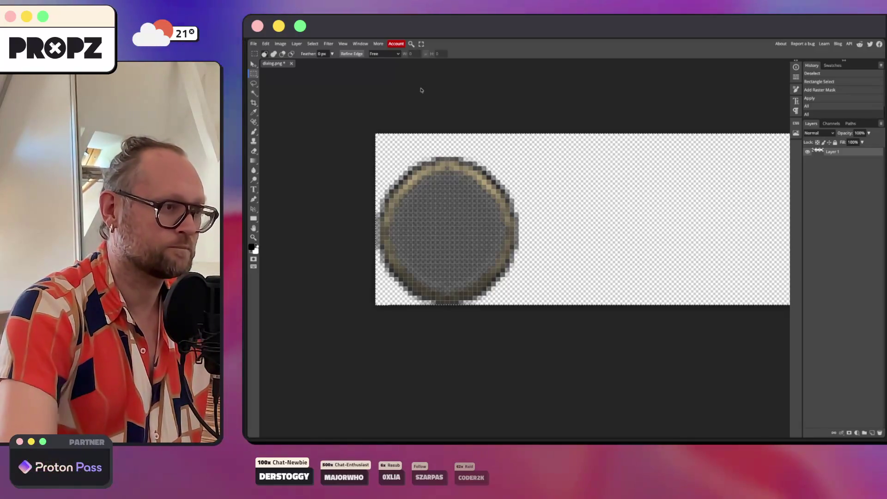
Return to the Photopea dialog.png editor and toggle the Properties and Info panels.
{"action": "key", "text": "super+r"}
{"action": "mouse_move", "coordinate": [263, 279]}
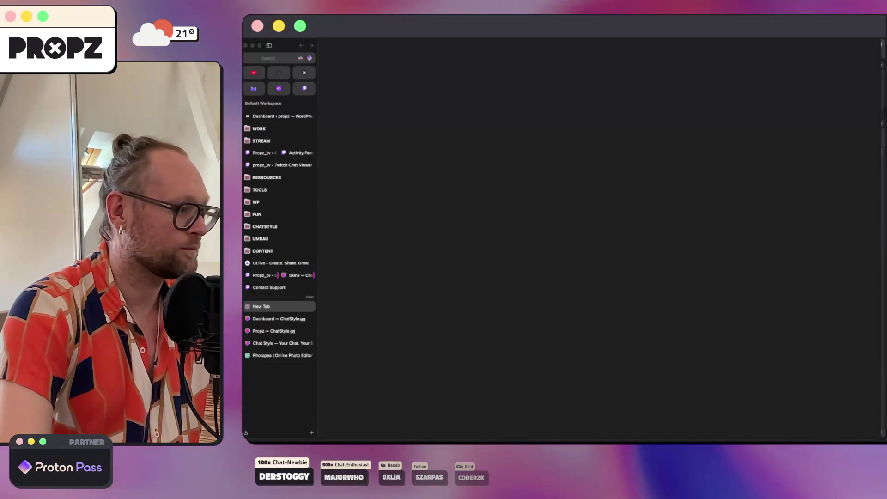
{"action": "left_click", "coordinate": [296, 356]}
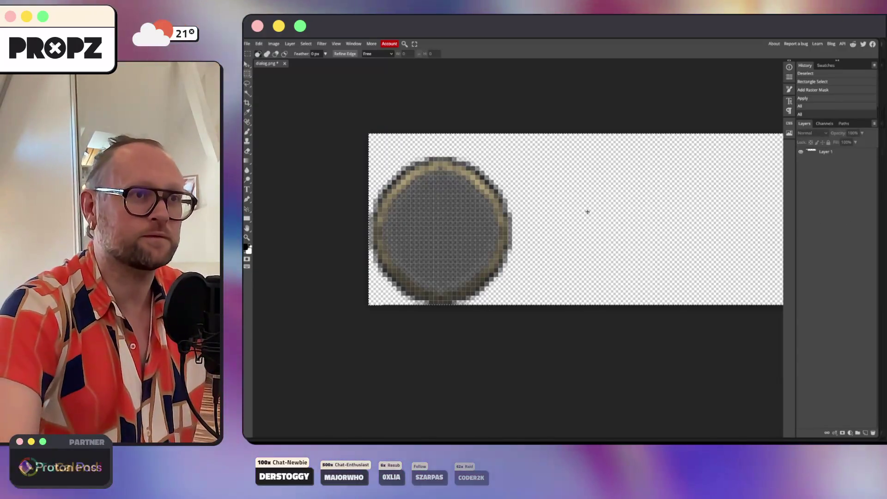
{"action": "left_click", "coordinate": [790, 77]}
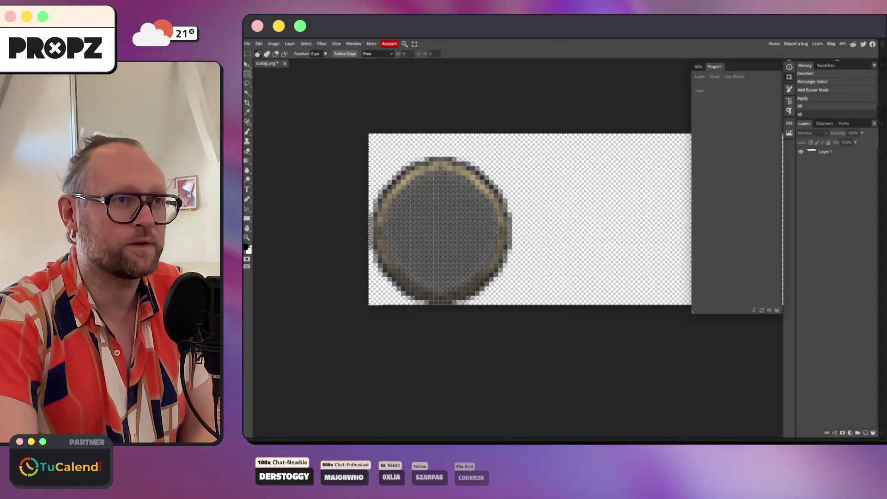
{"action": "left_click", "coordinate": [699, 67]}
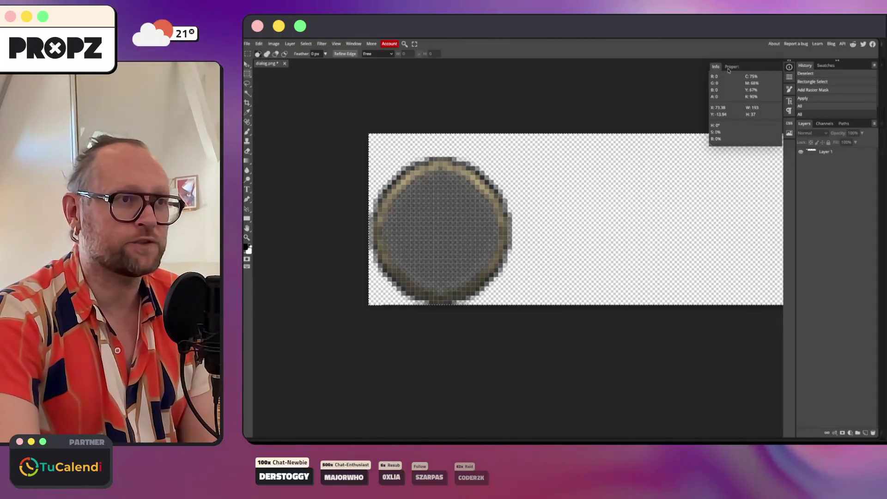
{"action": "left_click", "coordinate": [790, 67]}
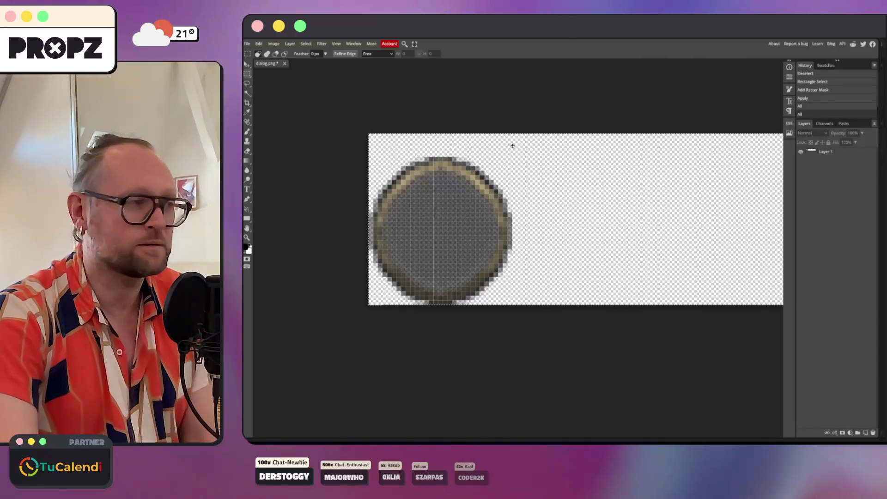
Search the web for how to change the canvas size in Photopea.
{"action": "key", "text": "super+t"}
{"action": "type", "text": "ph"}
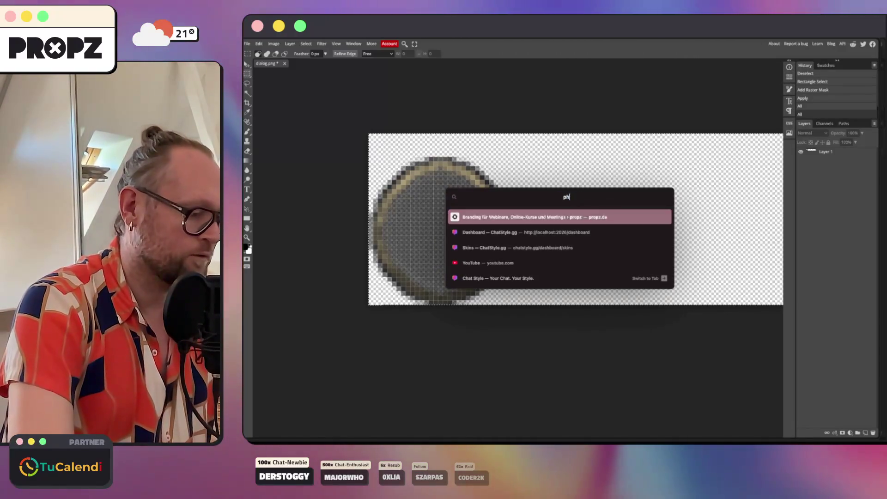
{"action": "type", "text": "otp"}
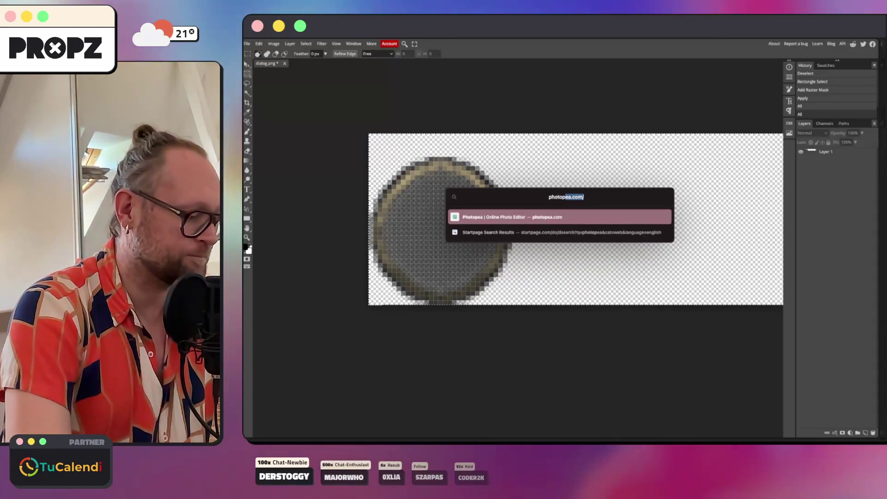
{"action": "type", "text": "can"}
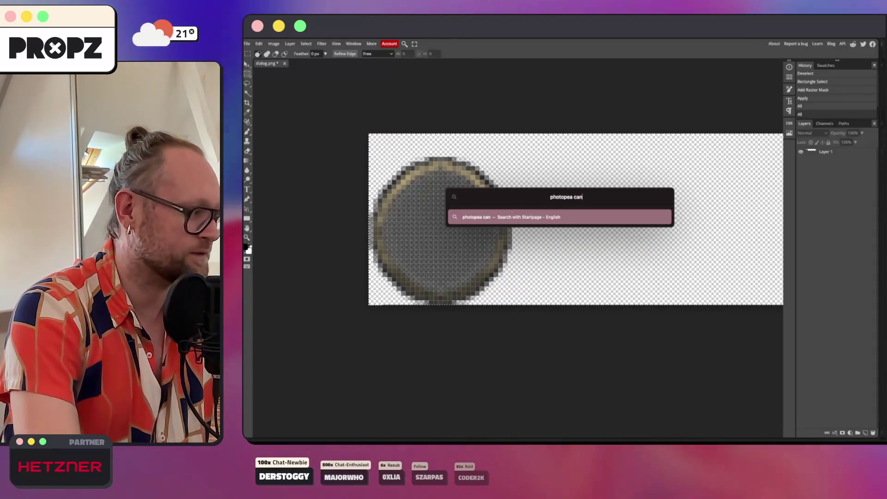
{"action": "type", "text": "aze to "}
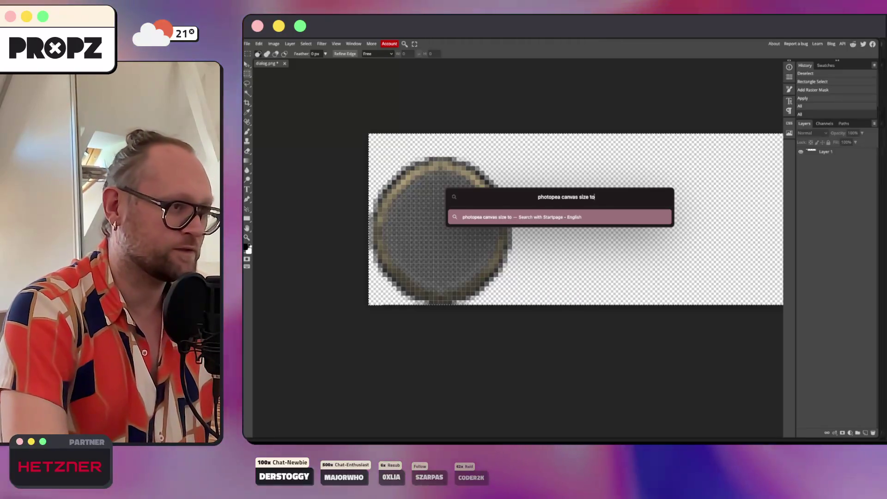
{"action": "type", "text": "fit"}
{"action": "key", "text": "Return"}
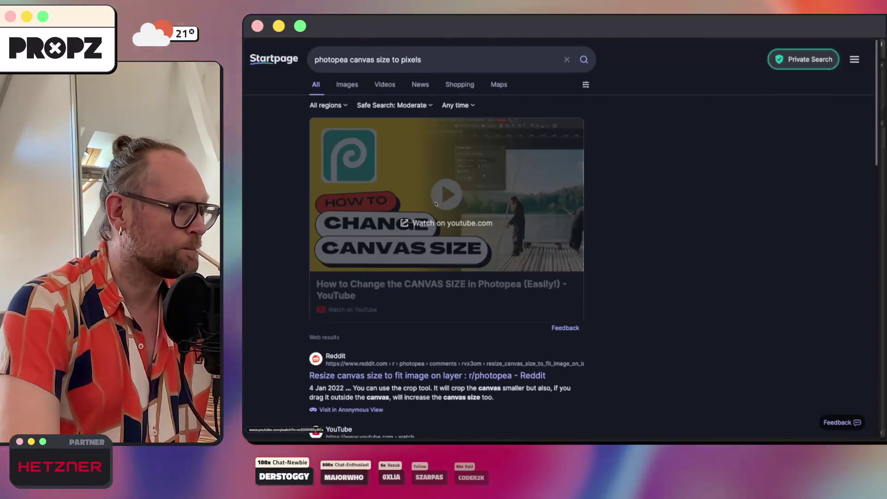
Open the 'How to Change the CANVAS SIZE in Photopea' video on YouTube, then switch to the Photopea tab.
{"action": "left_click", "coordinate": [415, 224]}
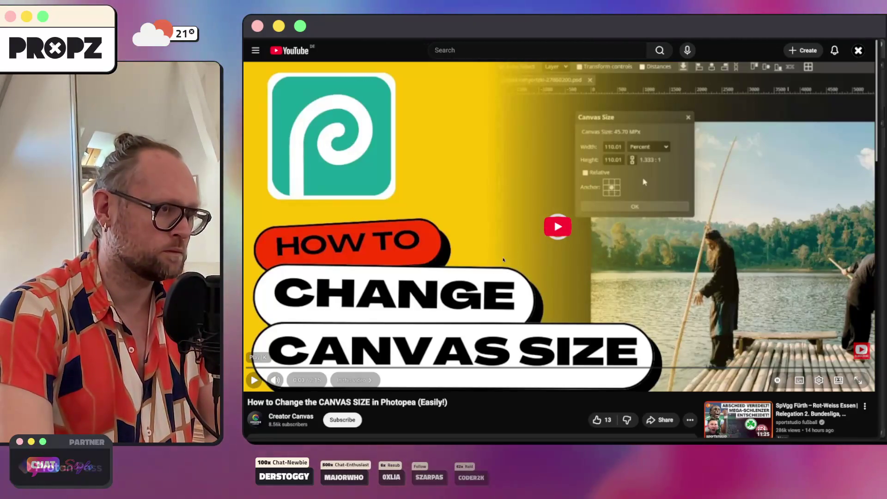
{"action": "mouse_move", "coordinate": [245, 370]}
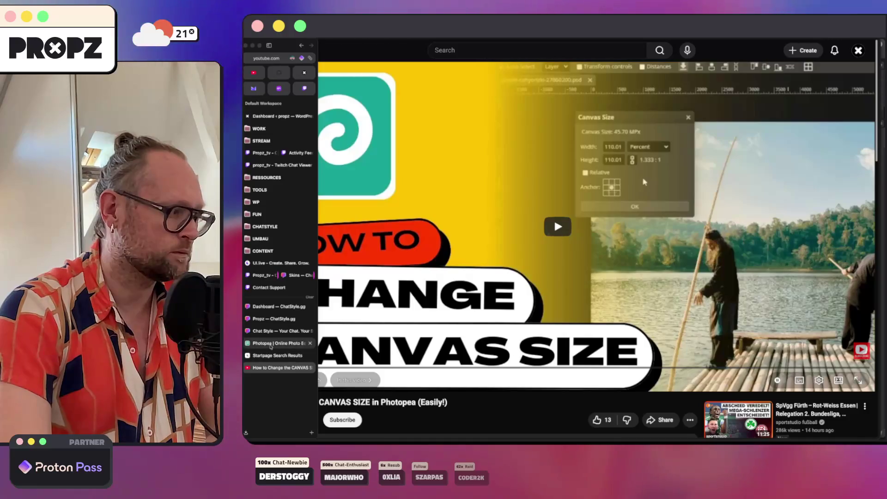
{"action": "left_click", "coordinate": [277, 343]}
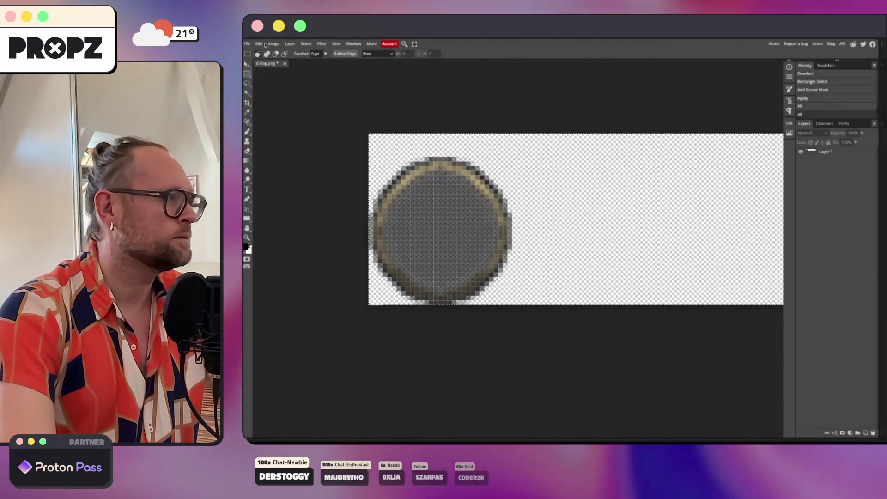
{"action": "left_click", "coordinate": [260, 44]}
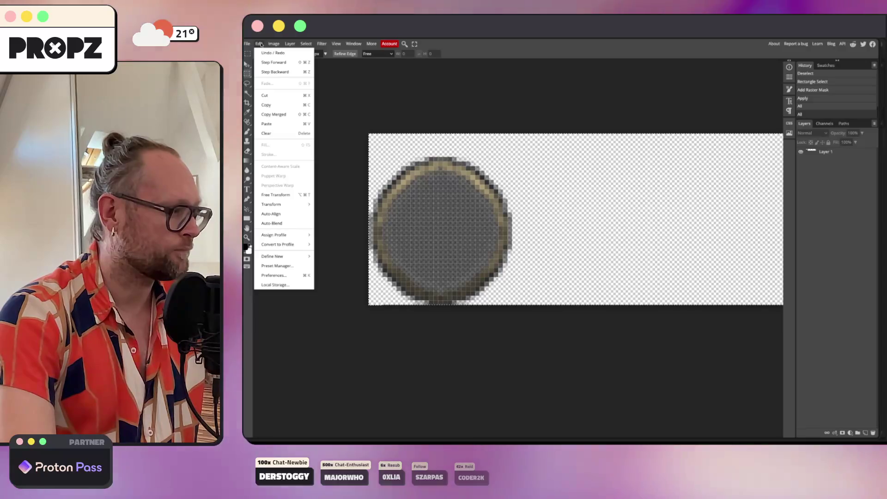
{"action": "mouse_move", "coordinate": [274, 44]}
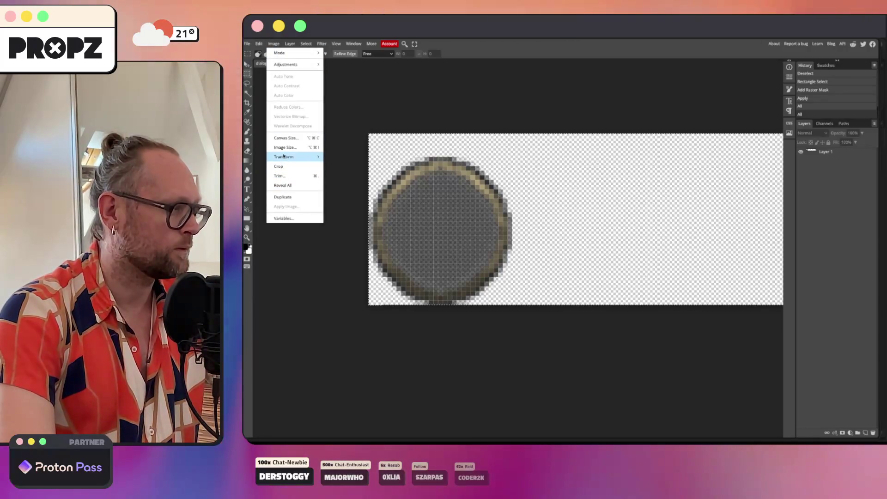
{"action": "left_click", "coordinate": [285, 139]}
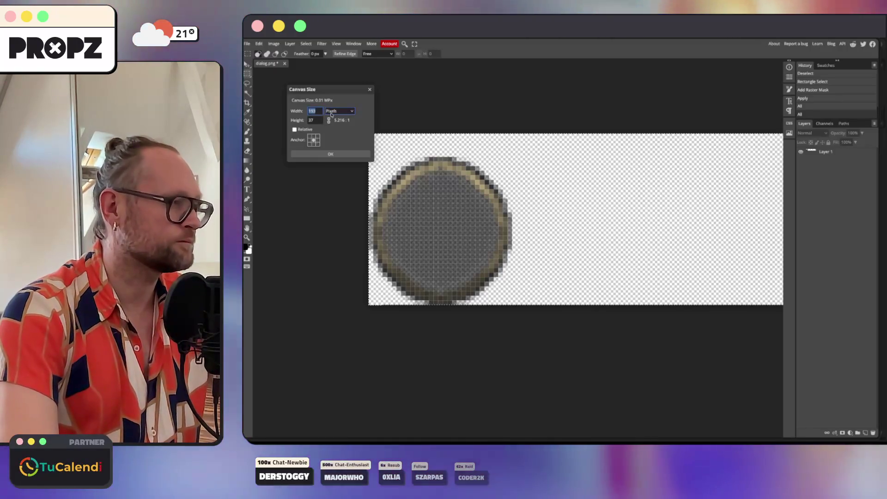
{"action": "type", "text": "1"}
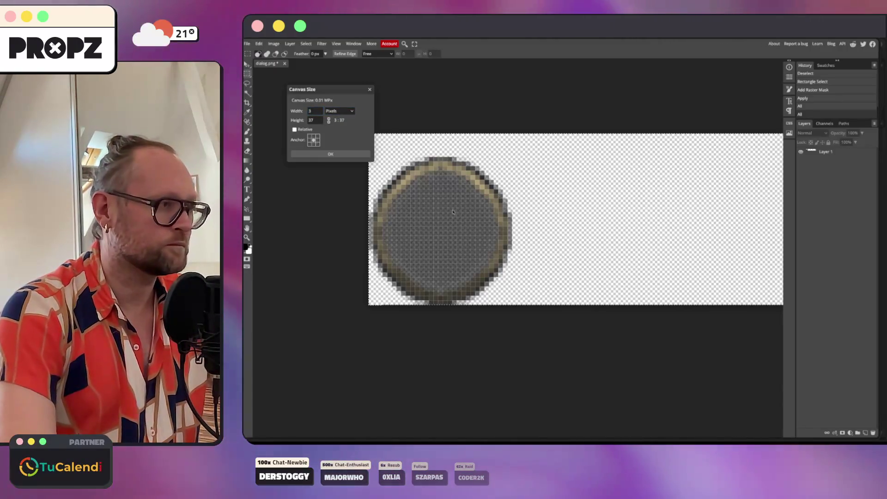
{"action": "key", "text": "Return"}
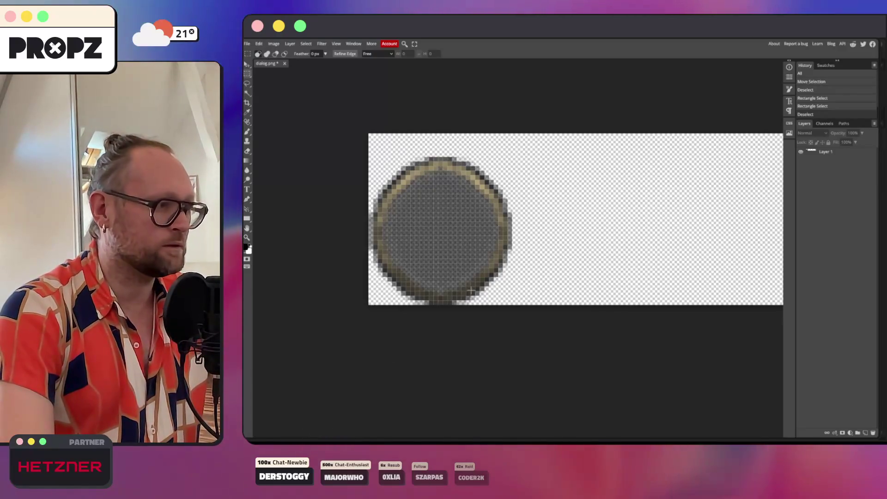
Alternate between the tutorial and Photopea's Image menu, pausing and resuming the video.
{"action": "left_click", "coordinate": [347, 439]}
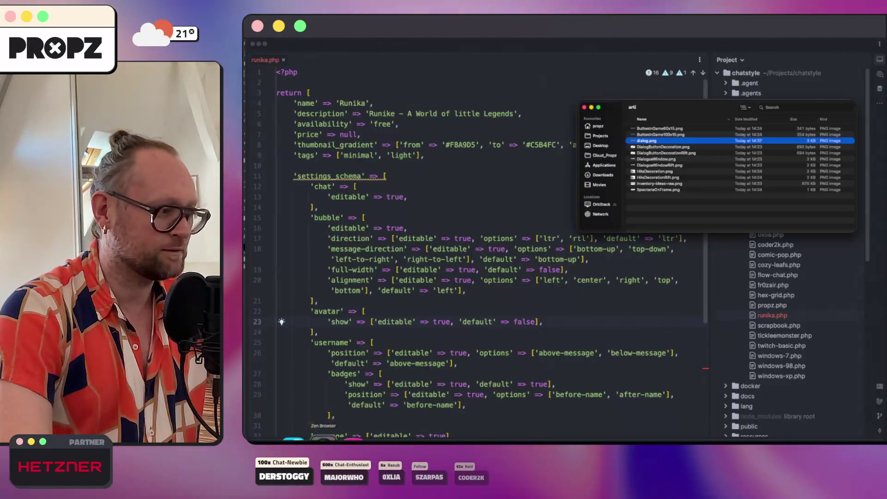
{"action": "left_click", "coordinate": [321, 440]}
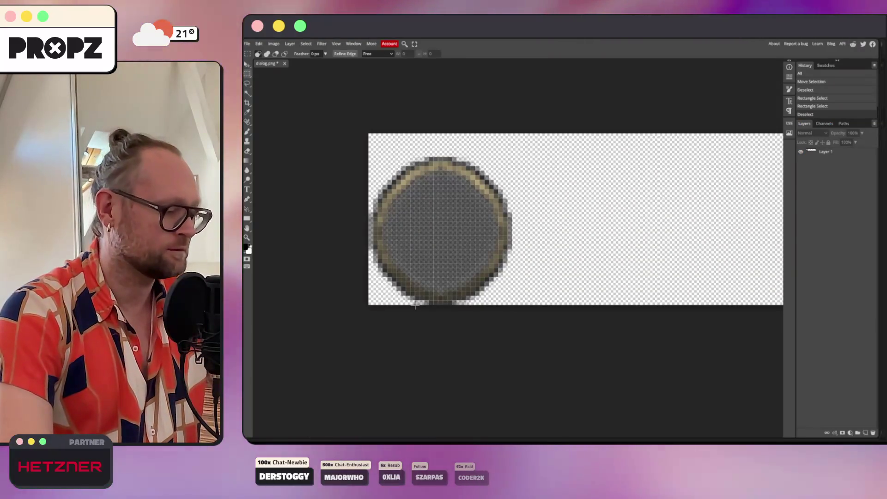
{"action": "key", "text": "super+Tab"}
{"action": "key", "text": "super+shift+Tab"}
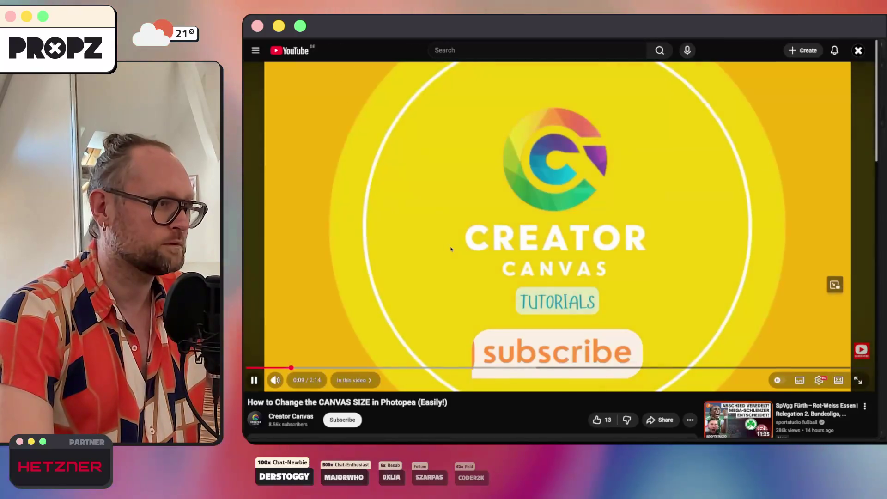
{"action": "left_click", "coordinate": [451, 252]}
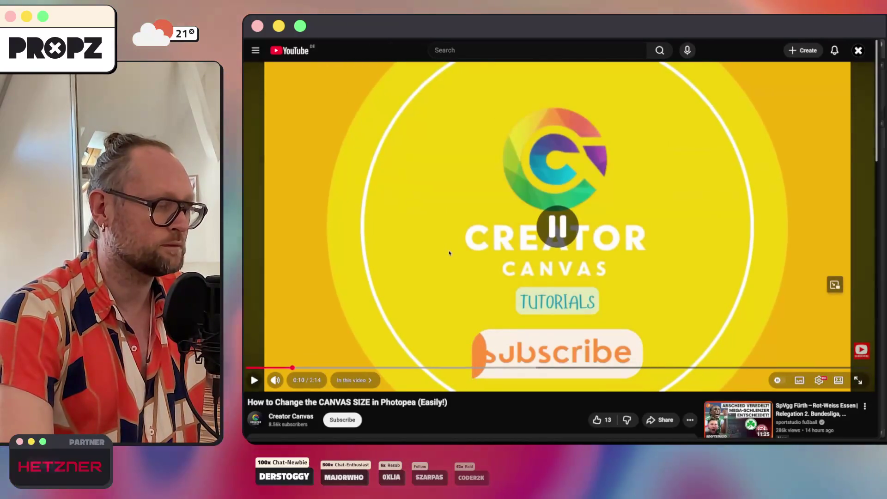
{"action": "key", "text": "super+Tab"}
{"action": "left_click", "coordinate": [273, 43]}
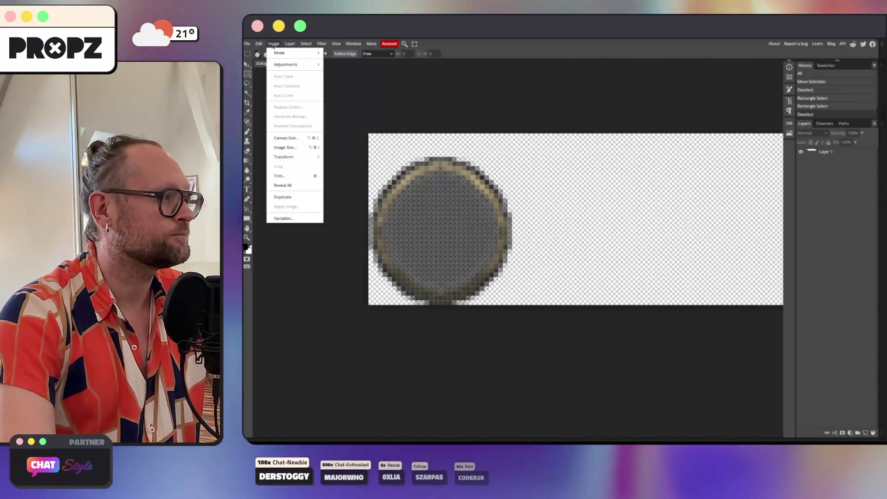
{"action": "key", "text": "super+Tab"}
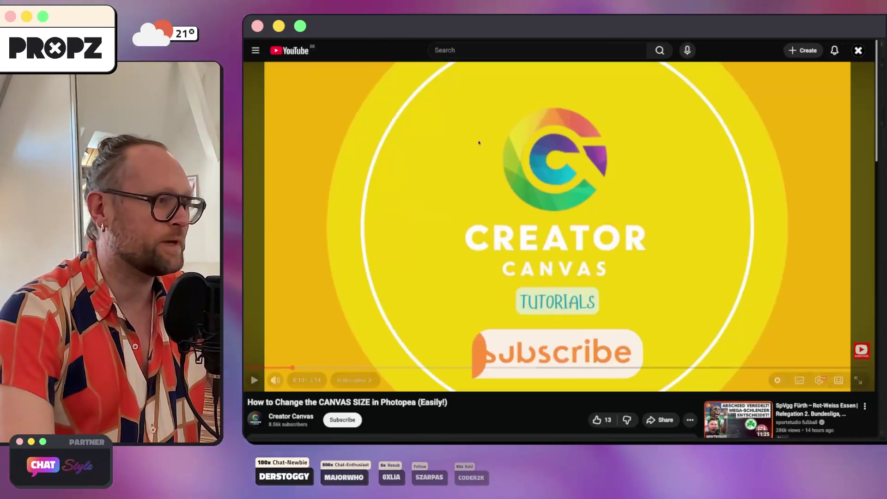
{"action": "left_click", "coordinate": [480, 182]}
Skip through the tutorial from 0:14 past the canvas-size and export parts to the end.
{"action": "left_click", "coordinate": [311, 368]}
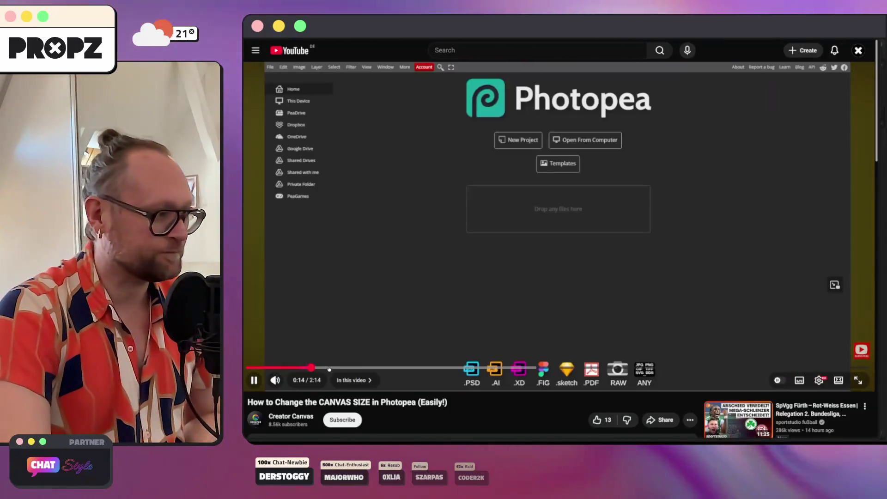
{"action": "left_click", "coordinate": [360, 368]}
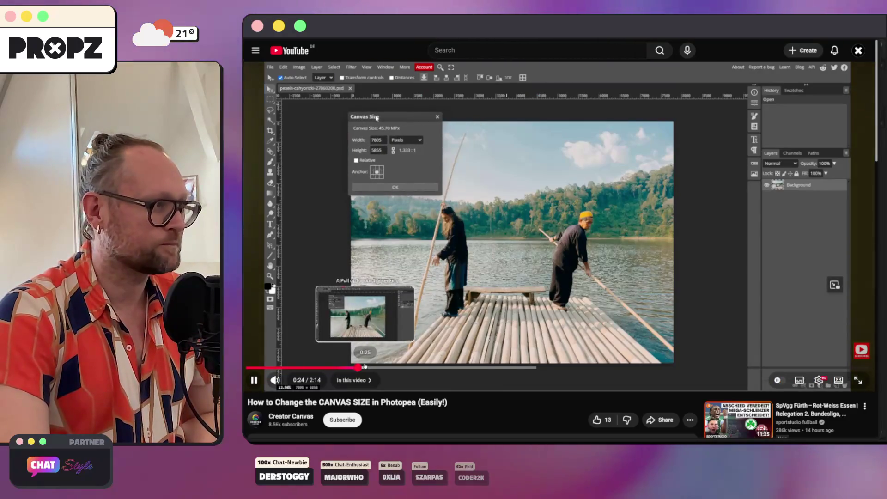
{"action": "left_click", "coordinate": [413, 367]}
{"action": "left_click", "coordinate": [439, 367]}
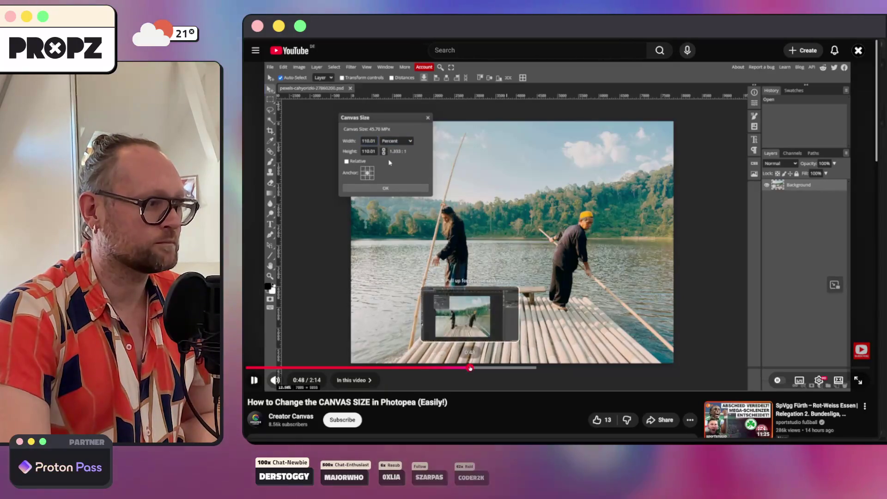
{"action": "left_click", "coordinate": [529, 367]}
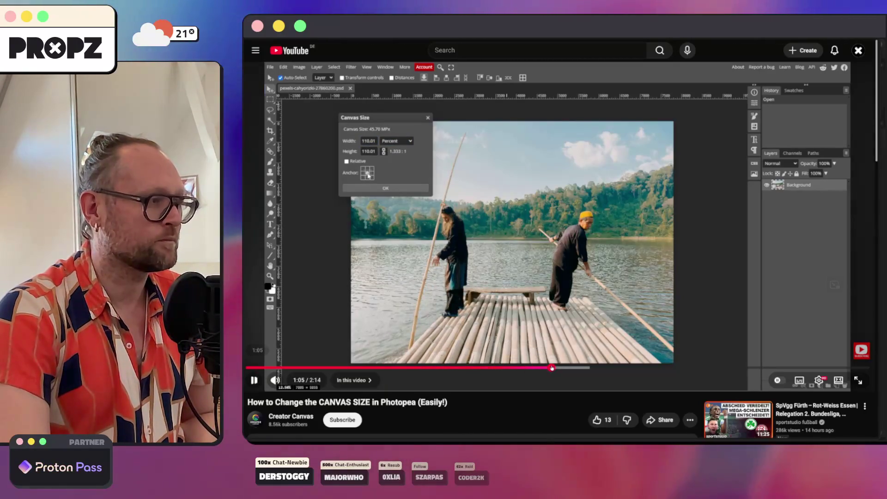
{"action": "left_click", "coordinate": [581, 367]}
{"action": "left_click", "coordinate": [601, 367]}
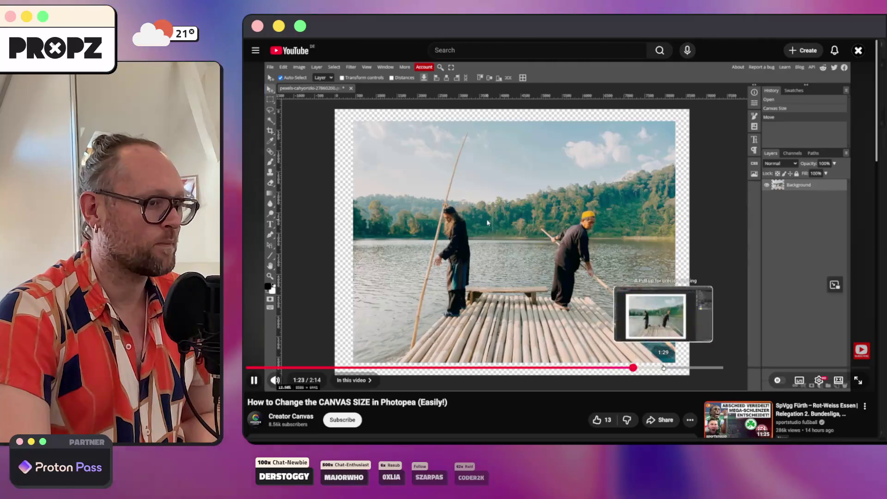
{"action": "left_click", "coordinate": [663, 368]}
{"action": "left_click", "coordinate": [722, 368]}
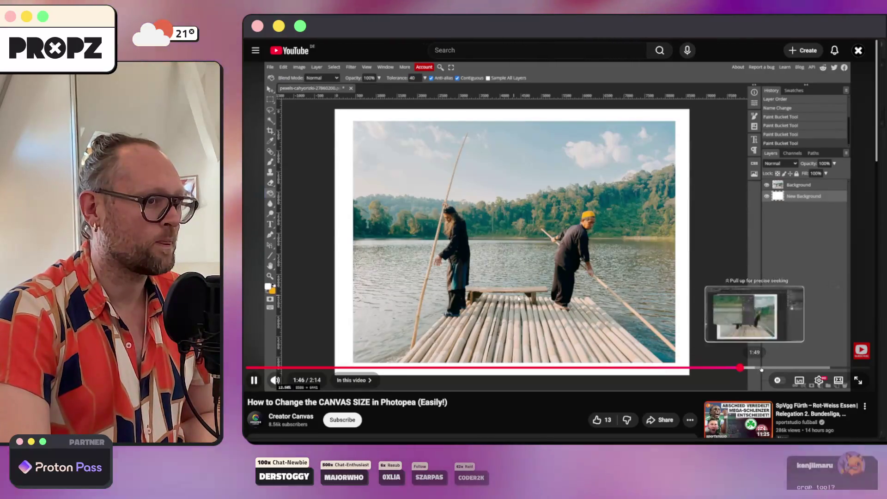
{"action": "left_click", "coordinate": [764, 368]}
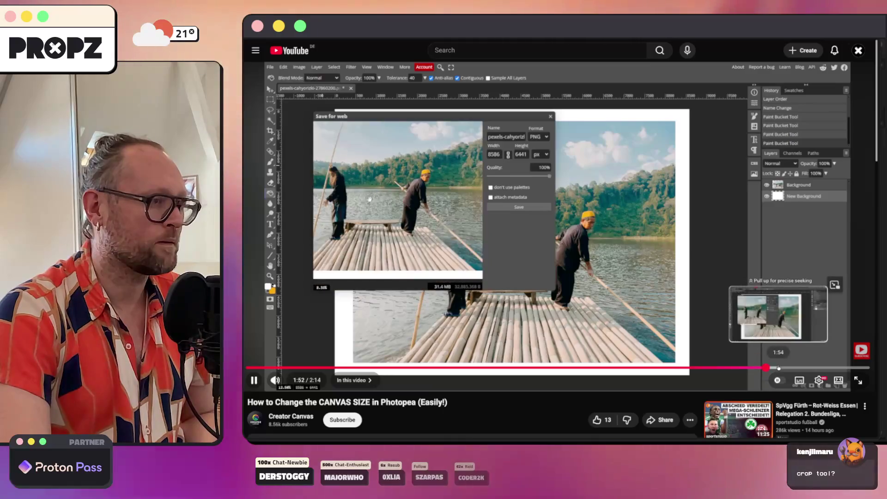
{"action": "left_click", "coordinate": [812, 363]}
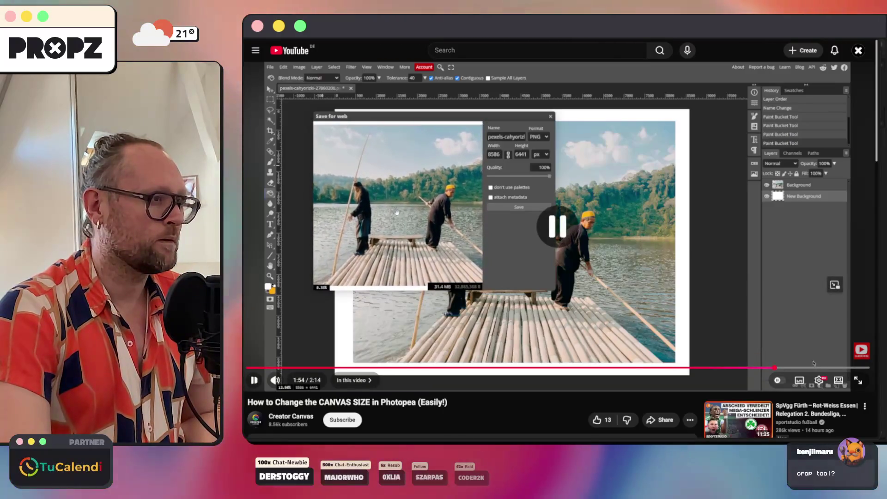
{"action": "left_click", "coordinate": [835, 368]}
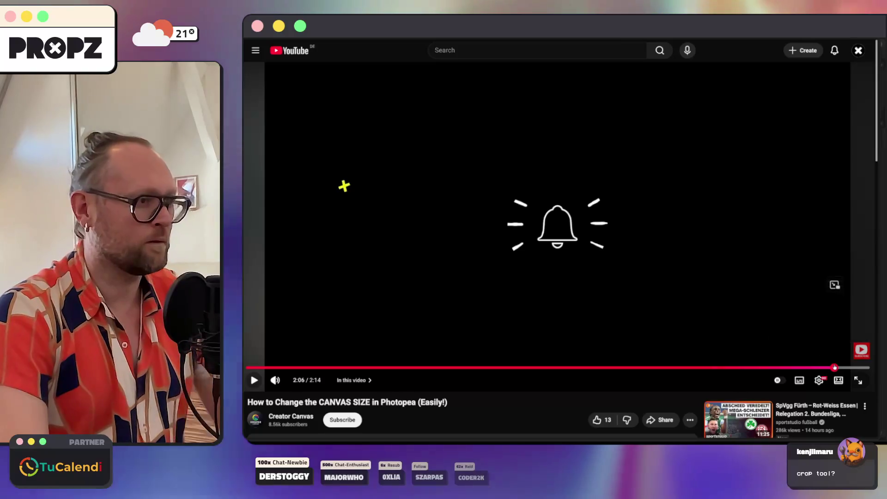
Go back to the search results and switch to the Photopea tab.
{"action": "key", "text": "super+Left"}
{"action": "mouse_move", "coordinate": [246, 332]}
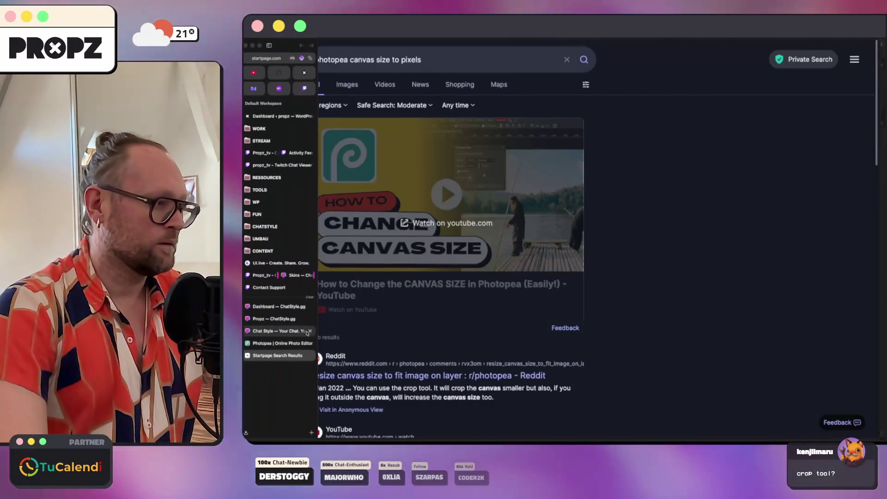
{"action": "left_click", "coordinate": [272, 343]}
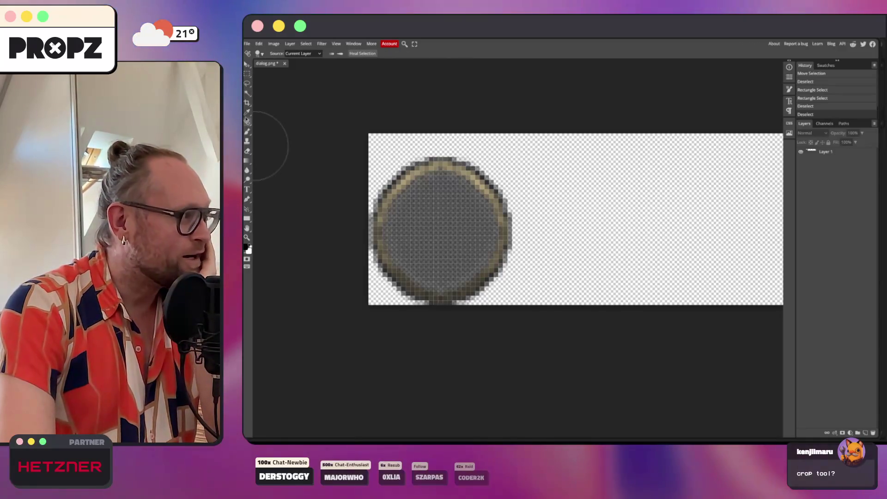
Crop dialog.png to the round frame by pulling the top and right edges onto the circle.
{"action": "right_click", "coordinate": [247, 121]}
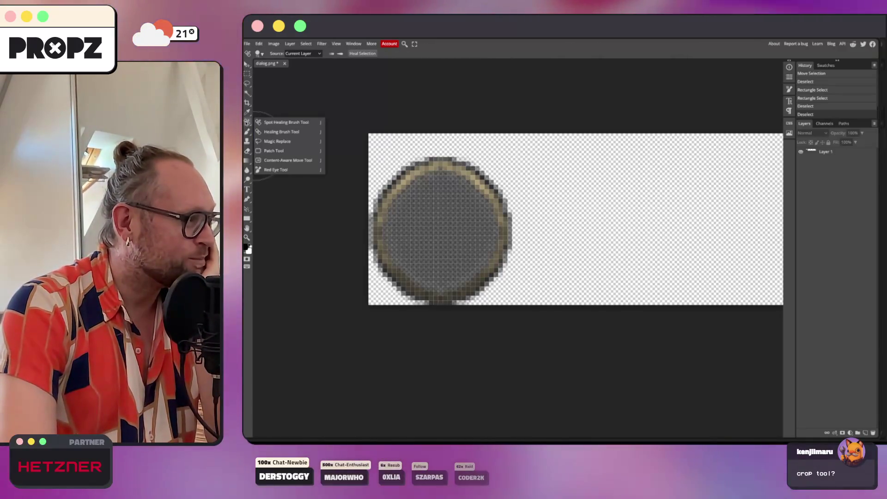
{"action": "right_click", "coordinate": [247, 103]}
{"action": "left_click", "coordinate": [247, 103]}
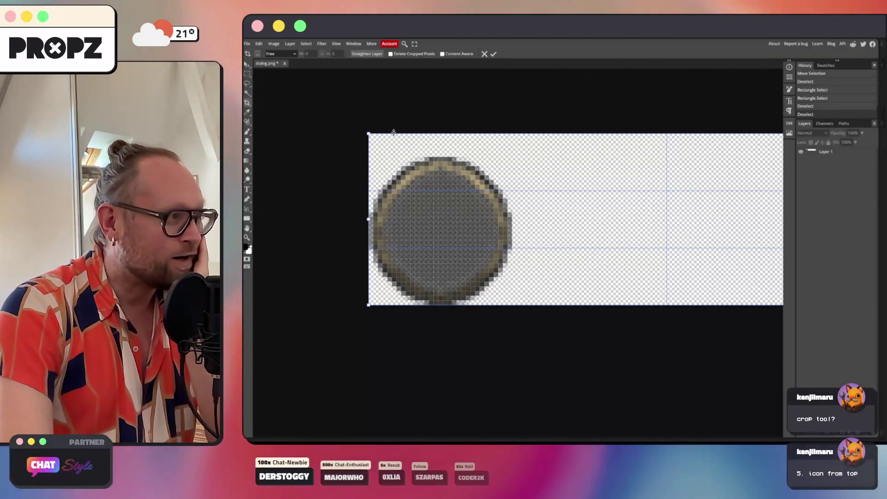
{"action": "left_click_drag", "start_coordinate": [376, 133], "coordinate": [385, 152]}
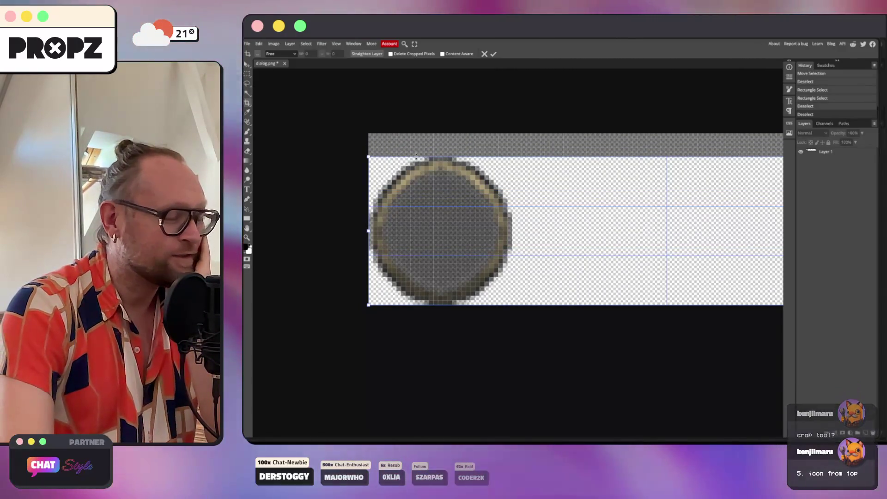
{"action": "scroll", "coordinate": [416, 157], "scroll_direction": "right", "scroll_amount": 5}
{"action": "scroll", "coordinate": [415, 158], "scroll_direction": "down", "scroll_amount": 3}
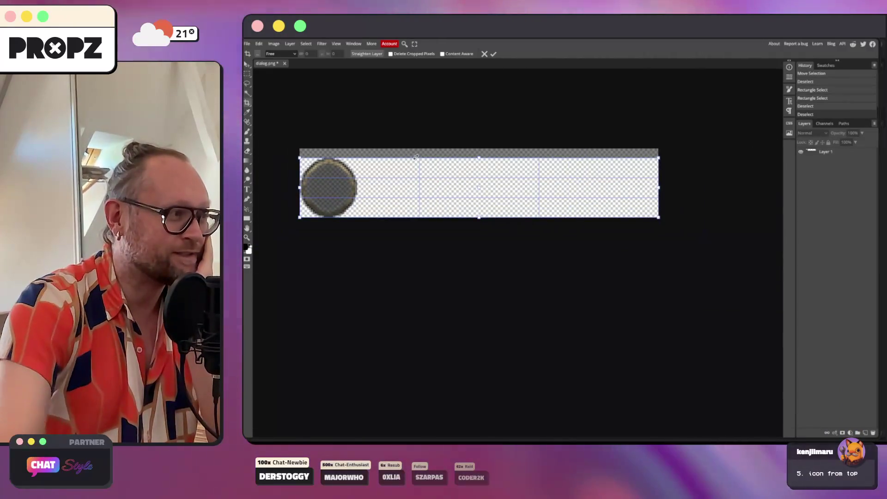
{"action": "left_click_drag", "start_coordinate": [659, 172], "coordinate": [421, 189]}
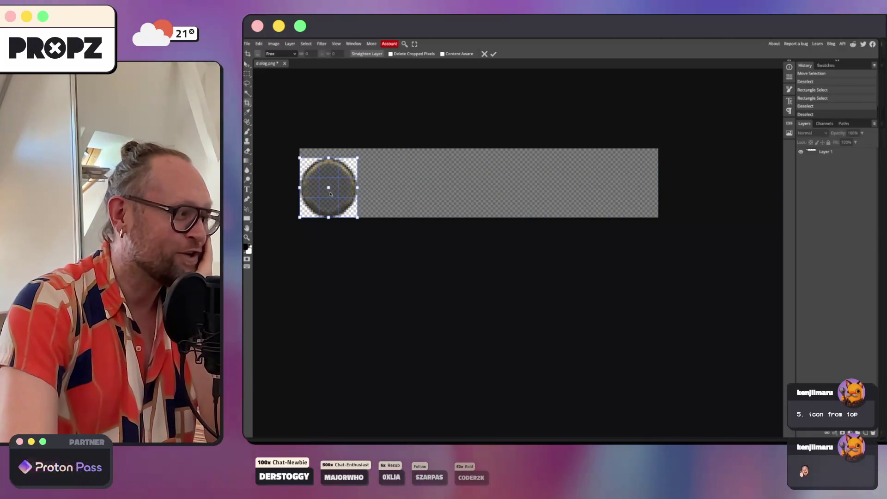
{"action": "scroll", "coordinate": [330, 193], "scroll_direction": "up", "scroll_amount": 2}
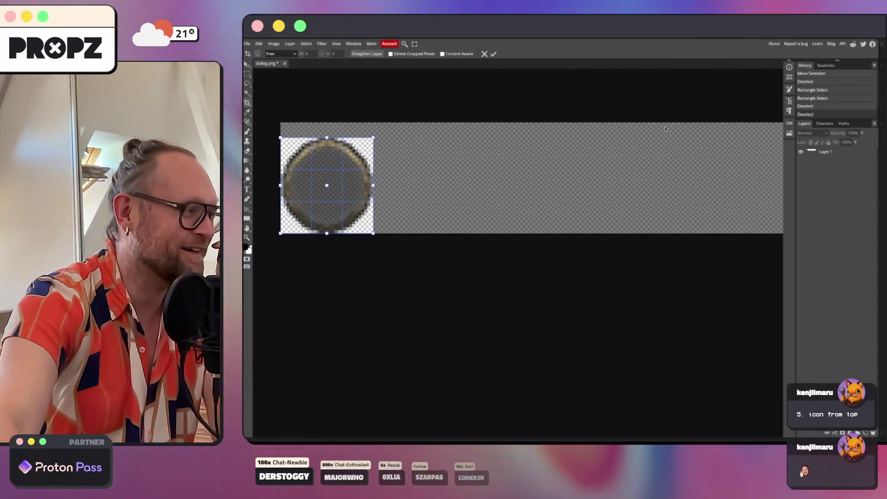
{"action": "scroll", "coordinate": [401, 255], "scroll_direction": "up", "scroll_amount": 2}
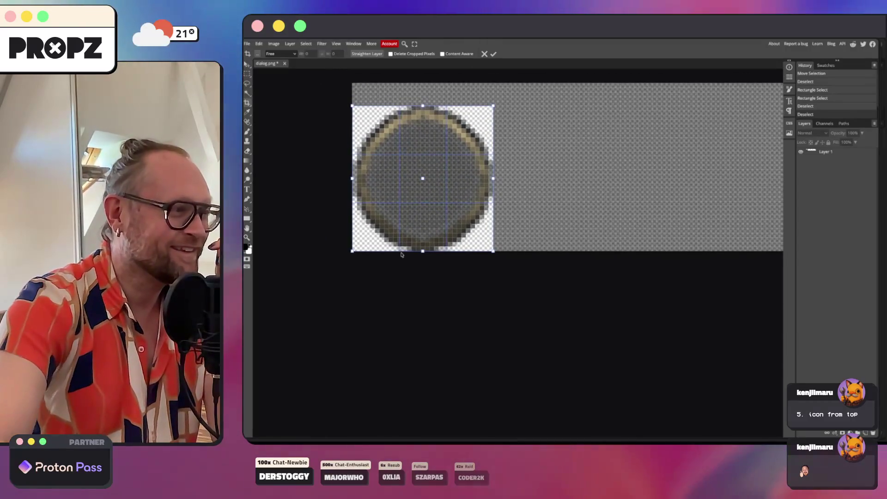
{"action": "key", "text": "Return"}
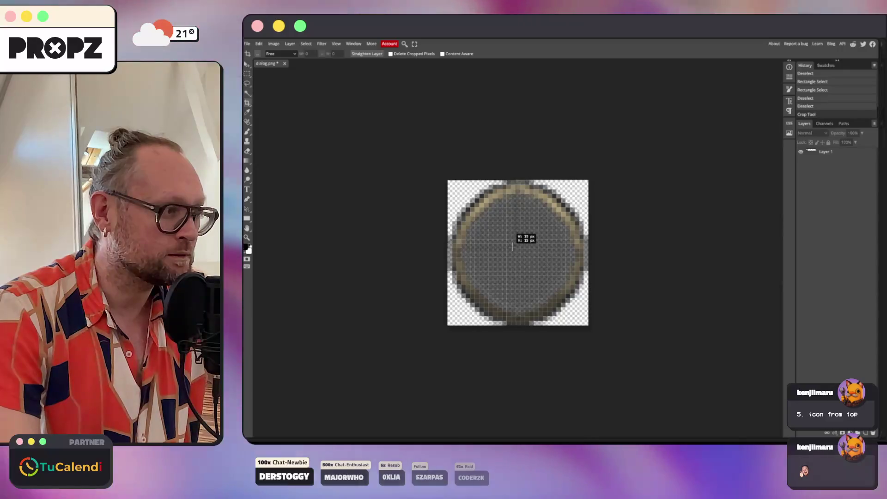
Cancel an accidental second crop area with Esc.
{"action": "left_click_drag", "start_coordinate": [512, 247], "coordinate": [447, 180]}
{"action": "left_click_drag", "start_coordinate": [486, 226], "coordinate": [513, 230]}
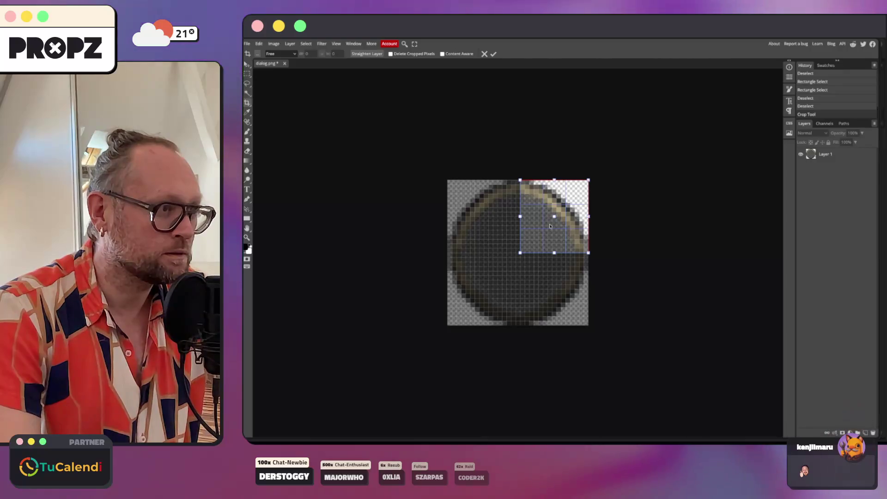
{"action": "key", "text": "Escape"}
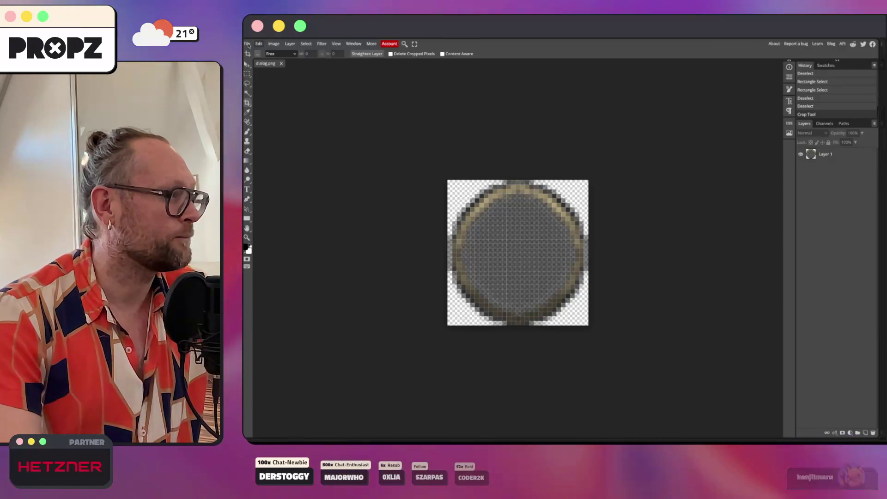
{"action": "key", "text": "Escape"}
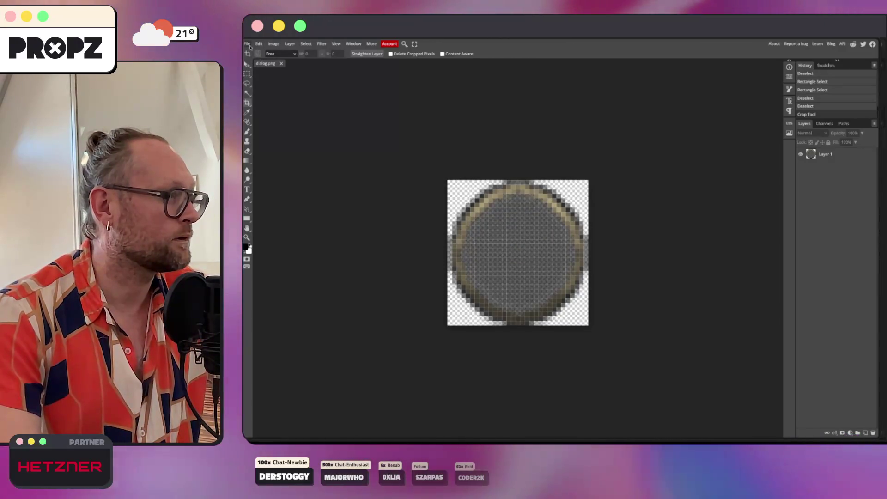
{"action": "left_click", "coordinate": [247, 44]}
Preview the PNG web export settings and close them without saving.
{"action": "mouse_move", "coordinate": [273, 135]}
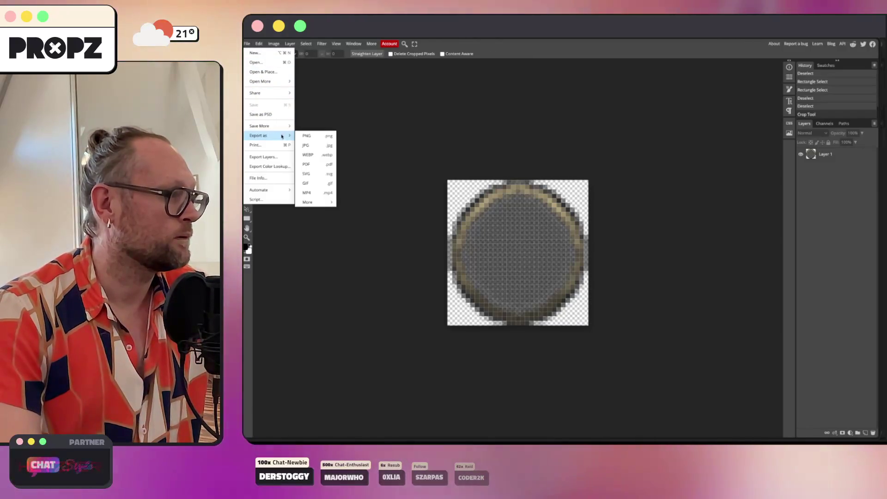
{"action": "left_click", "coordinate": [306, 136]}
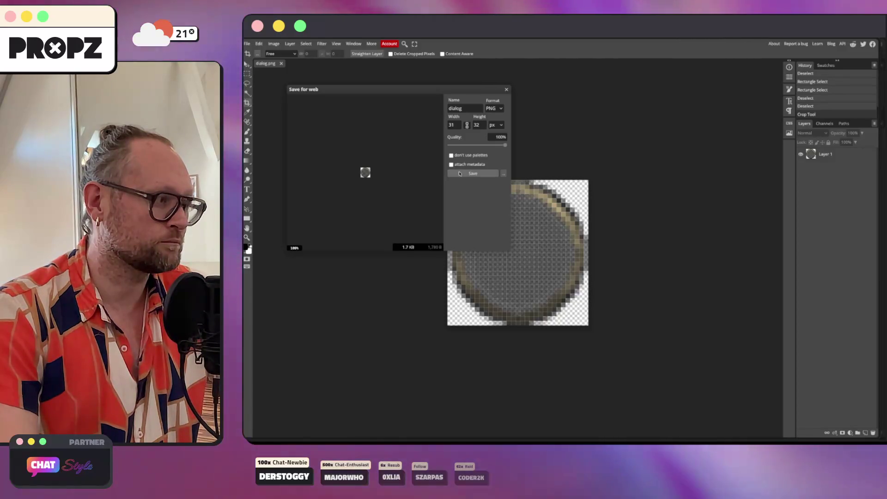
{"action": "left_click", "coordinate": [507, 90]}
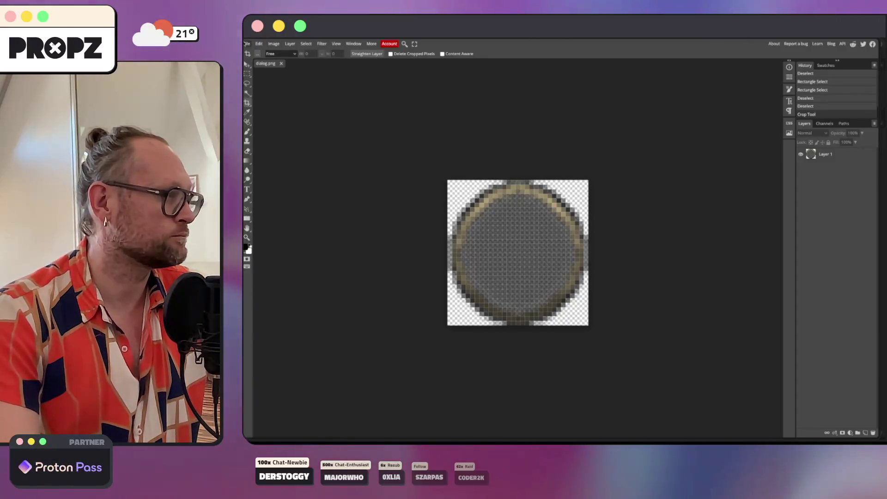
Save the 31×32 frame as a WebP and dismiss the ad-blocker notice.
{"action": "left_click", "coordinate": [247, 44]}
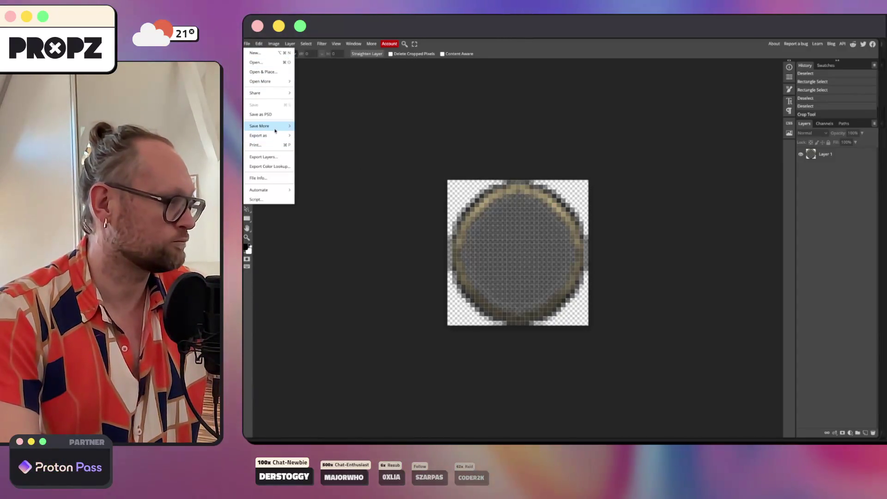
{"action": "left_click", "coordinate": [320, 157]}
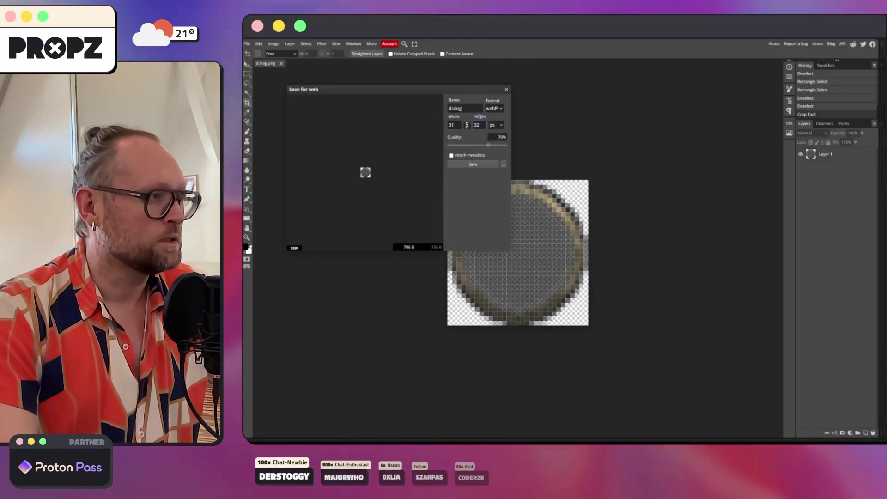
{"action": "key", "text": "Tab"}
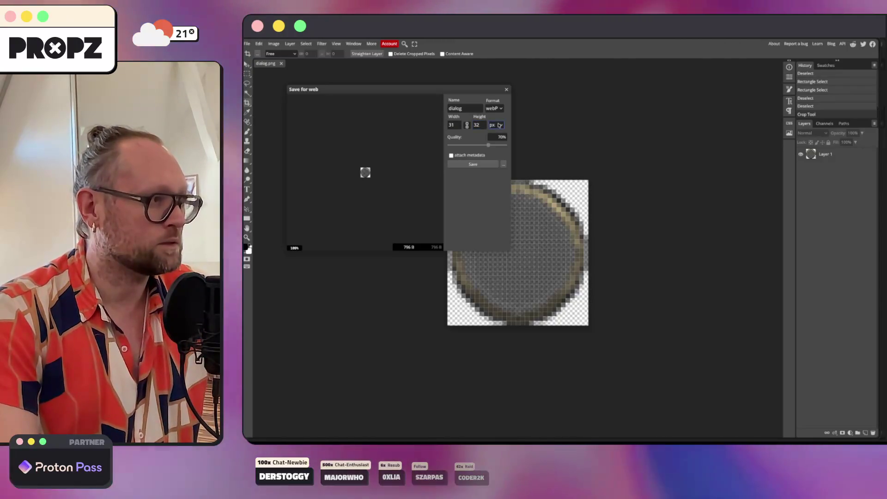
{"action": "left_click", "coordinate": [472, 164]}
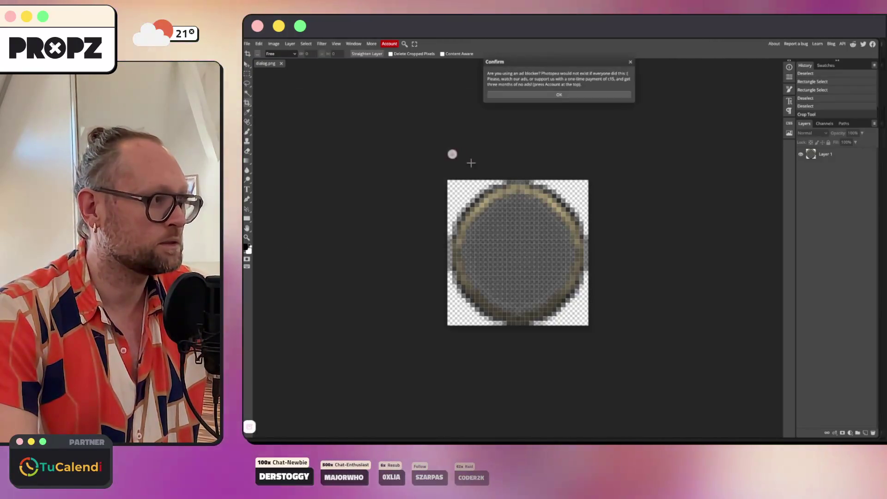
{"action": "left_click", "coordinate": [552, 95]}
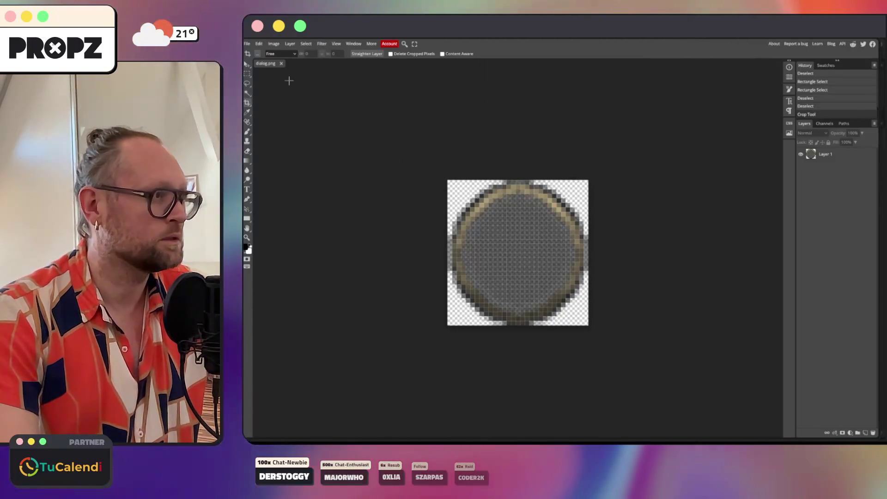
Turn off the ad blocker for photopea.com and close its panel.
{"action": "mouse_move", "coordinate": [251, 56]}
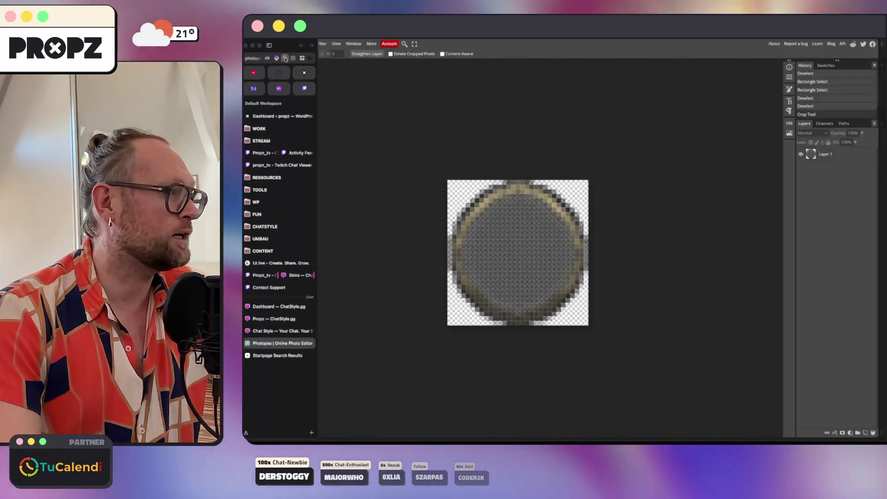
{"action": "left_click", "coordinate": [293, 58]}
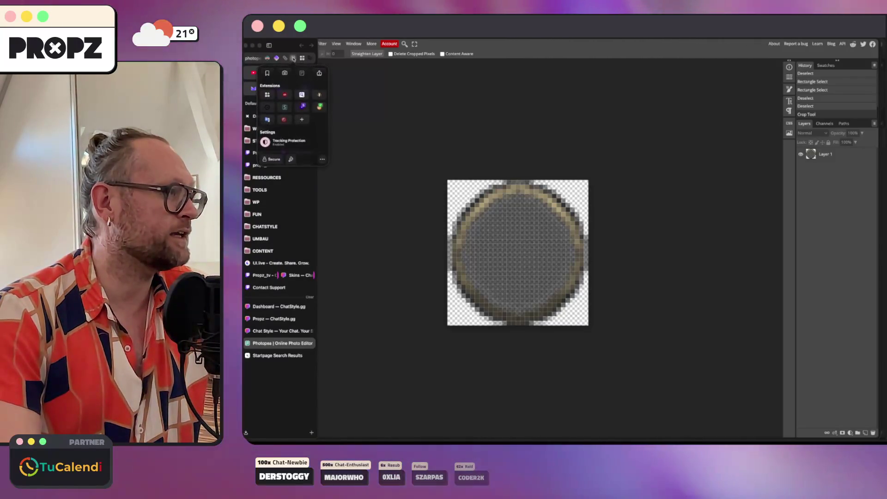
{"action": "left_click", "coordinate": [286, 95]}
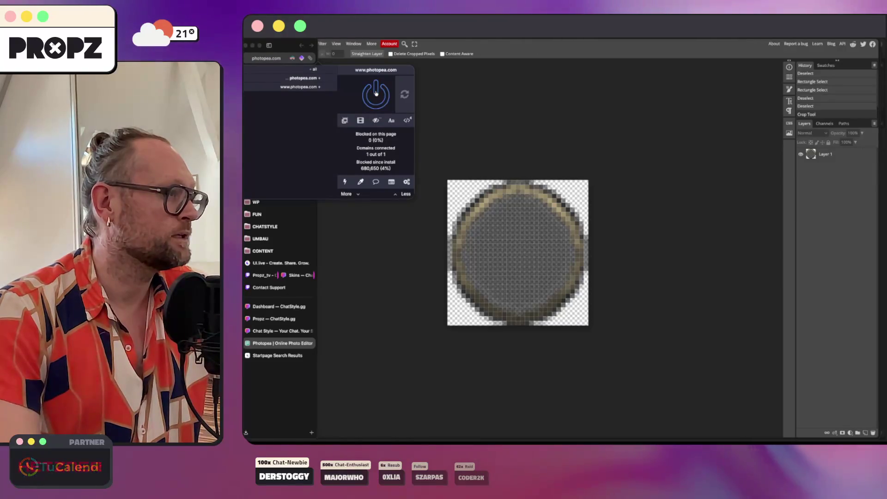
{"action": "left_click", "coordinate": [376, 93]}
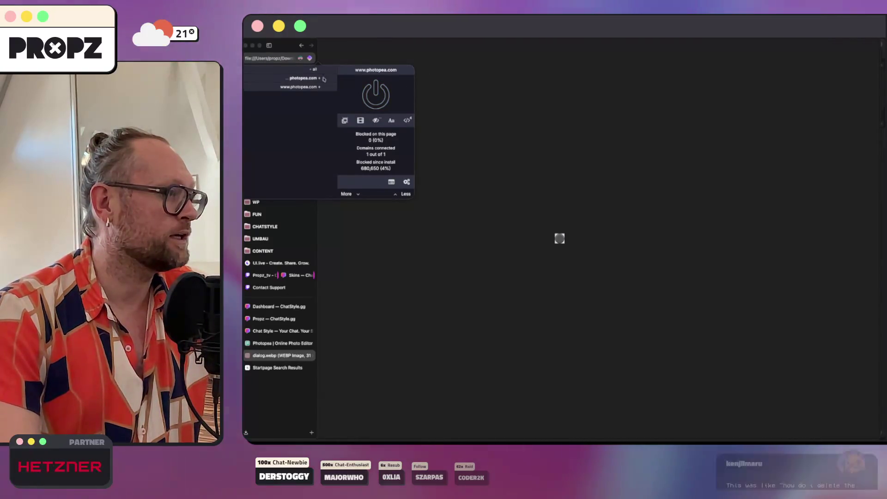
{"action": "key", "text": "Escape"}
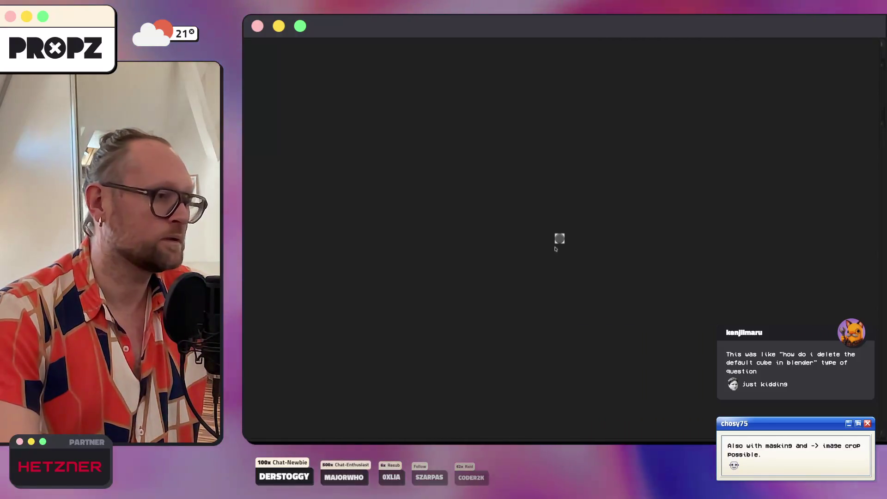
Bring up the exported image's context menu and dismiss it.
{"action": "right_click", "coordinate": [560, 238]}
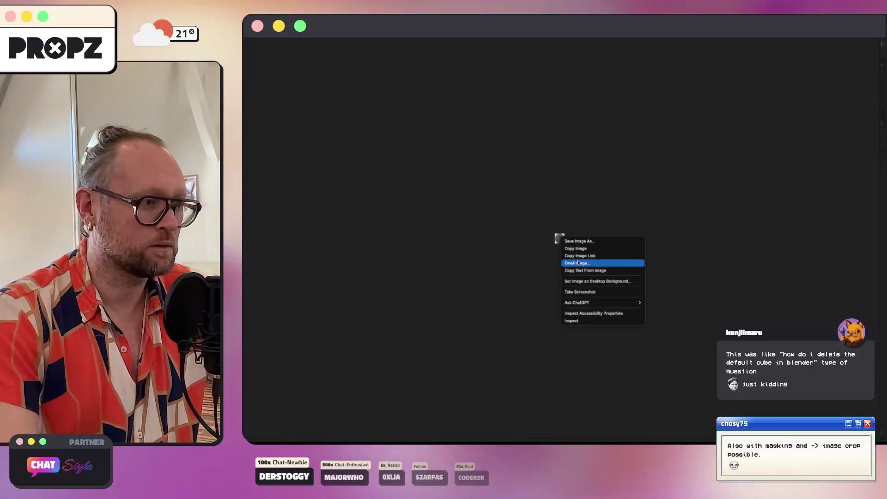
{"action": "left_click", "coordinate": [511, 236]}
{"action": "mouse_move", "coordinate": [273, 90]}
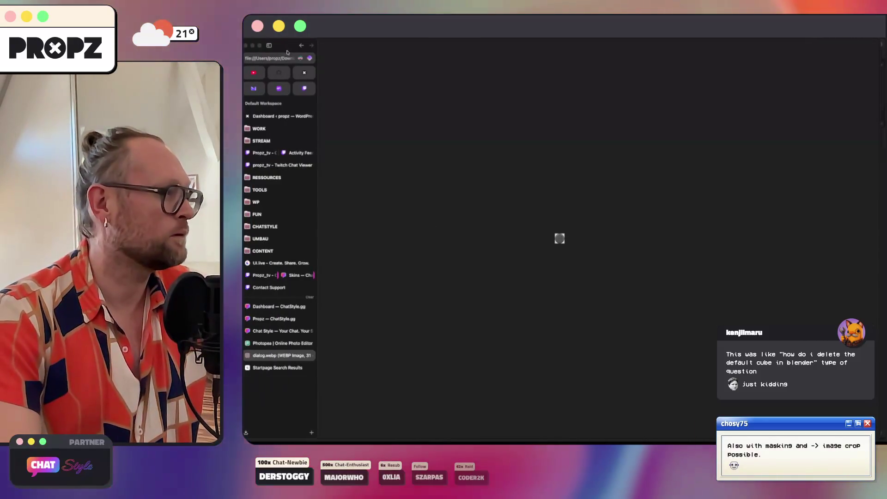
Move dialog.webp from Downloads into the arti folder in Finder.
{"action": "left_click", "coordinate": [268, 59]}
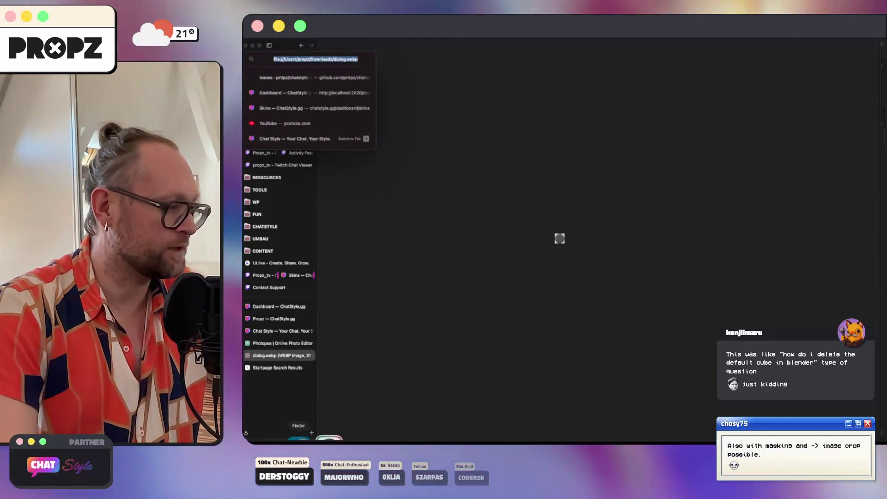
{"action": "key", "text": "super+Tab"}
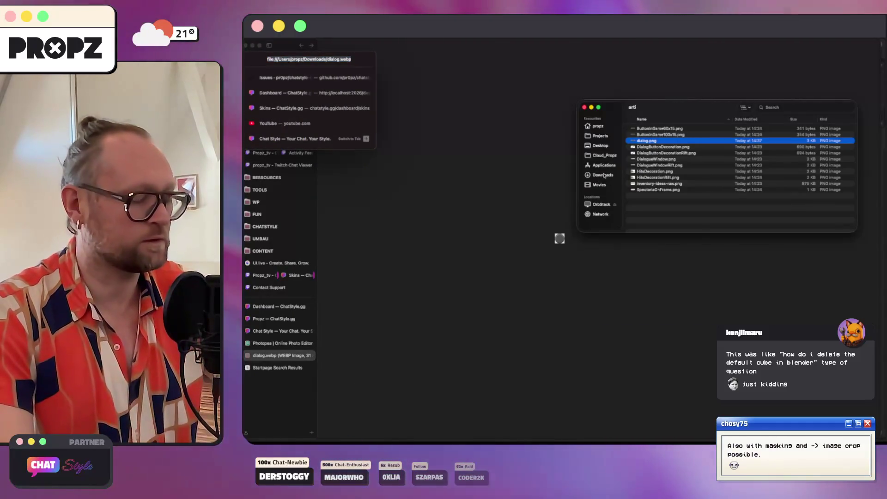
{"action": "key", "text": "super+t"}
{"action": "left_click", "coordinate": [604, 176]}
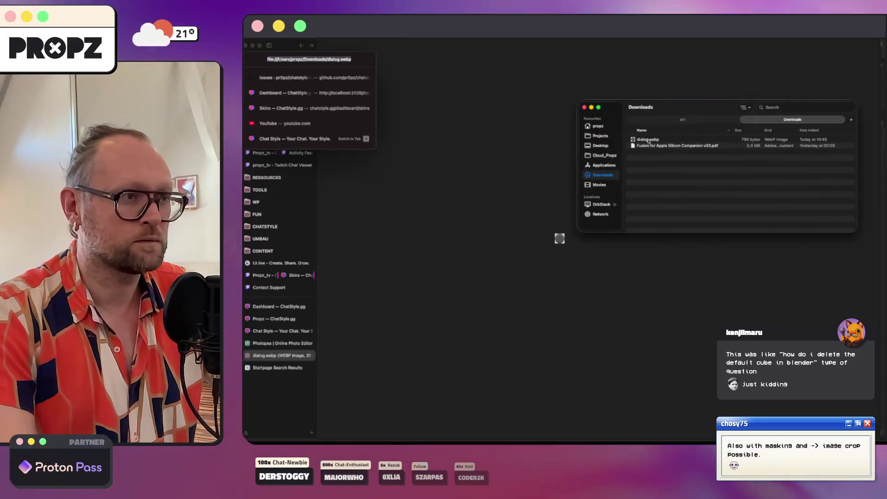
{"action": "left_click", "coordinate": [693, 120]}
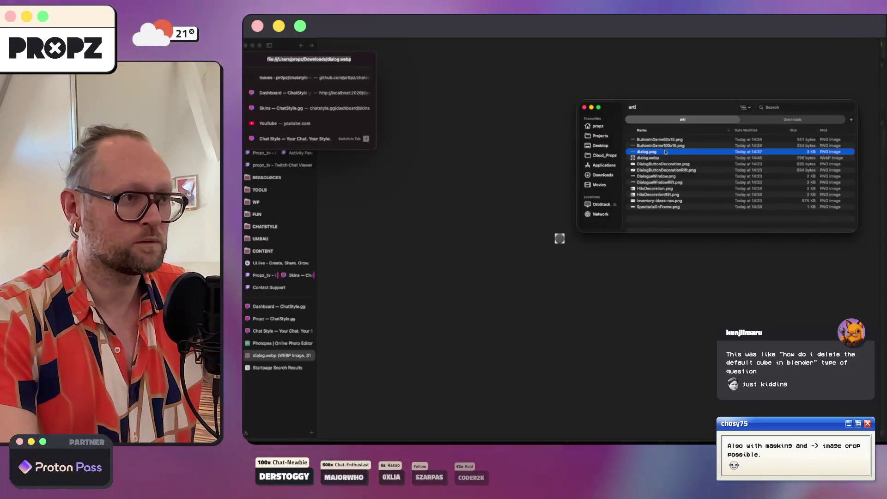
Quick Look dialog.webp, then switch back to the browser.
{"action": "key", "text": "space"}
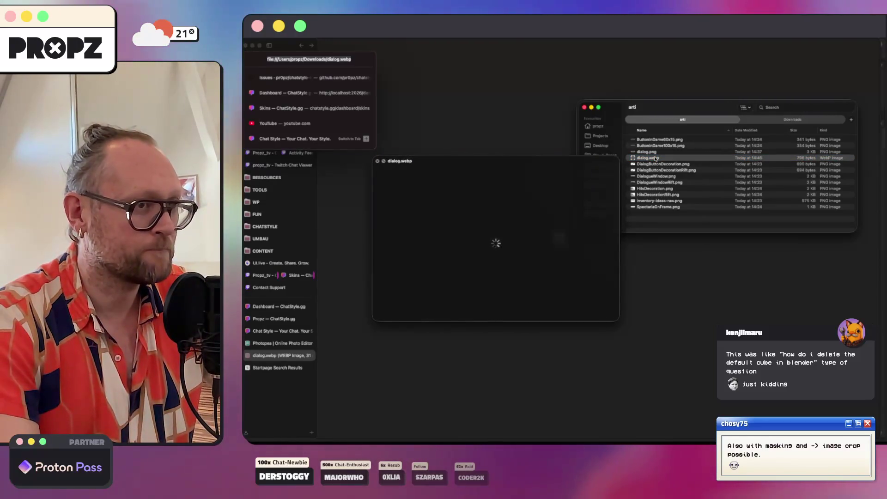
{"action": "key", "text": "space"}
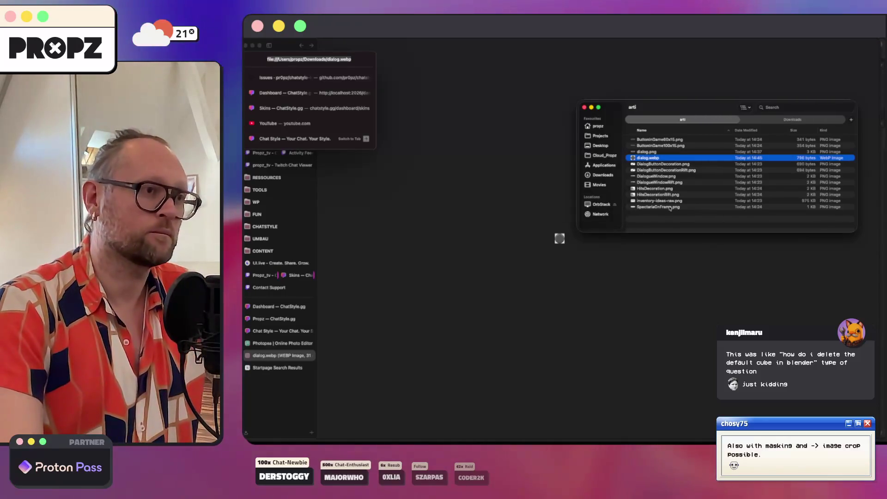
{"action": "key", "text": "ctrl+Tab"}
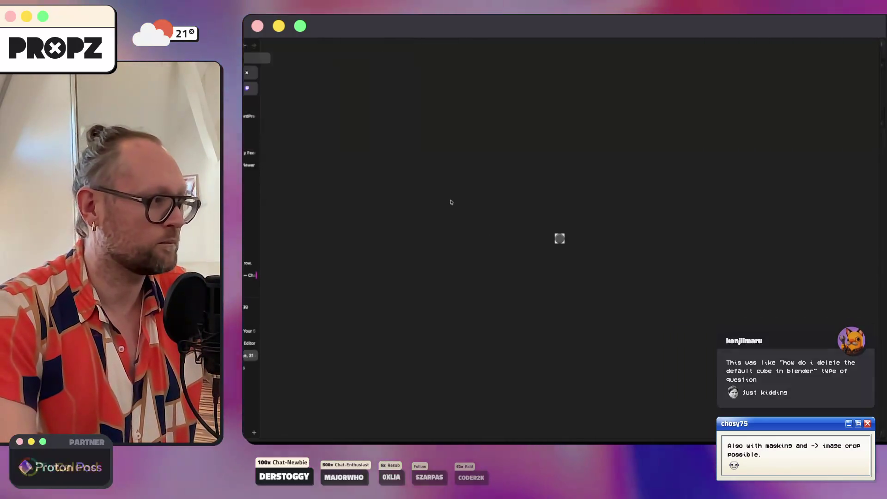
{"action": "mouse_move", "coordinate": [245, 93]}
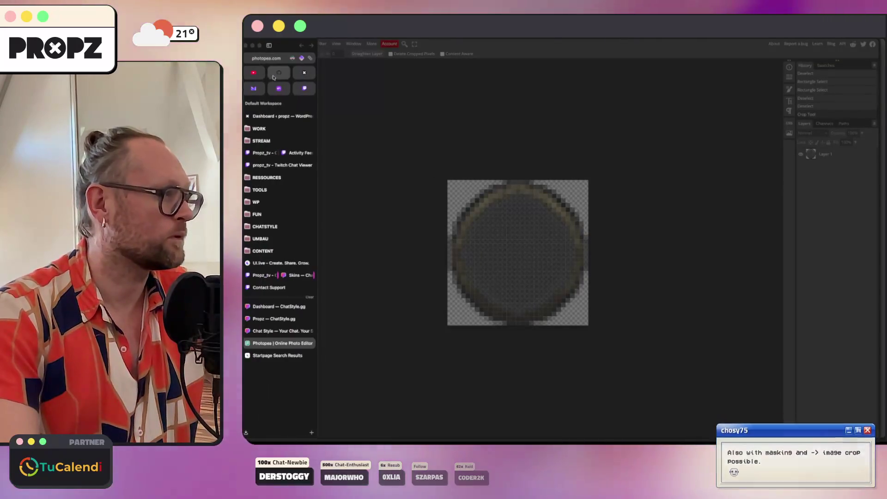
{"action": "left_click", "coordinate": [292, 59]}
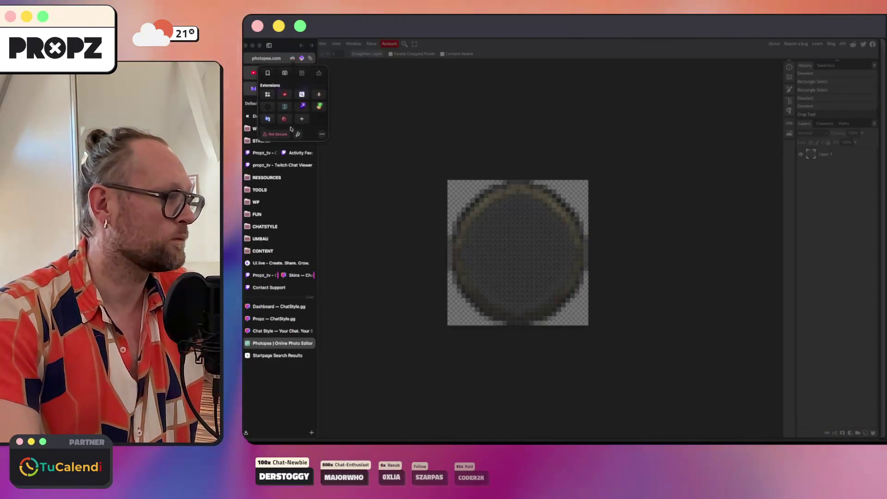
{"action": "left_click", "coordinate": [316, 108]}
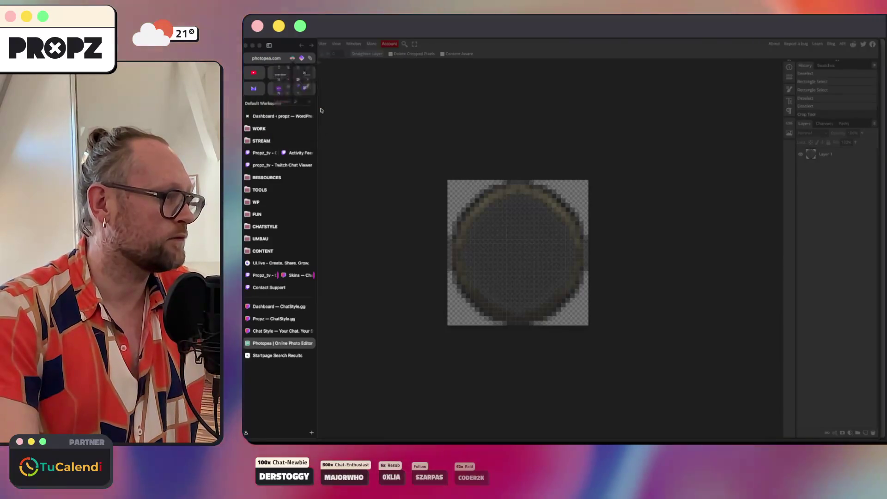
{"action": "left_click", "coordinate": [407, 87]}
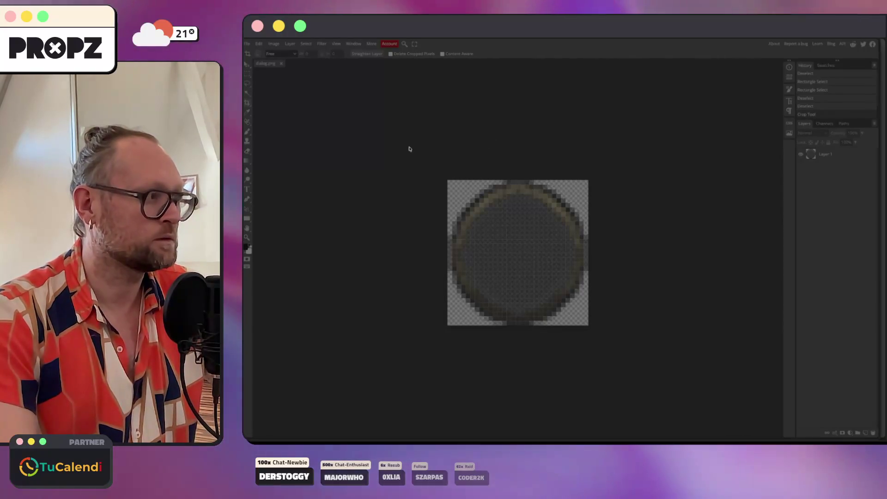
{"action": "key", "text": "ctrl+Tab"}
{"action": "mouse_move", "coordinate": [313, 310]}
{"action": "key", "text": "ctrl+shift+Tab"}
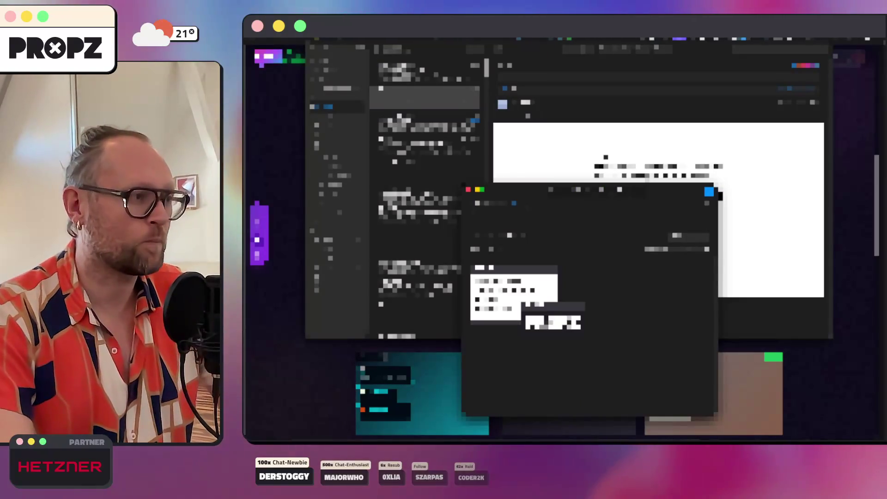
Choose an entry in the ChatStyle dialog and close the overlay to reveal the card grid.
{"action": "left_click", "coordinate": [553, 306]}
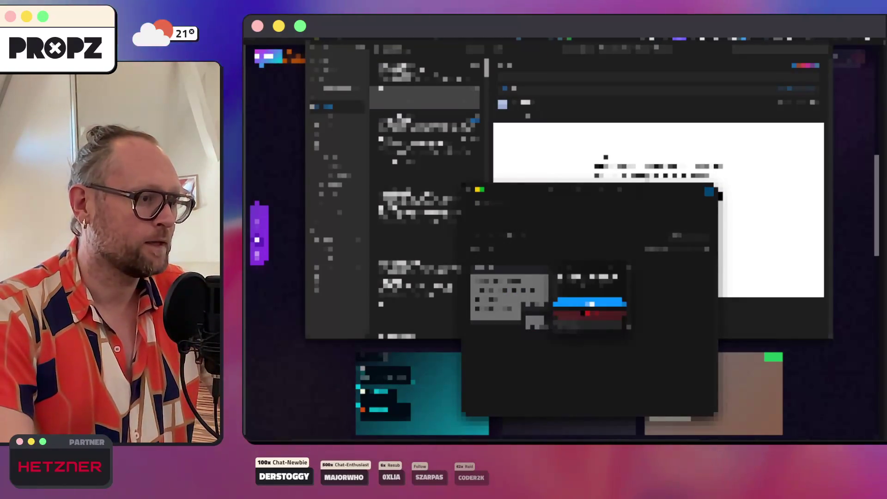
{"action": "left_click", "coordinate": [592, 303]}
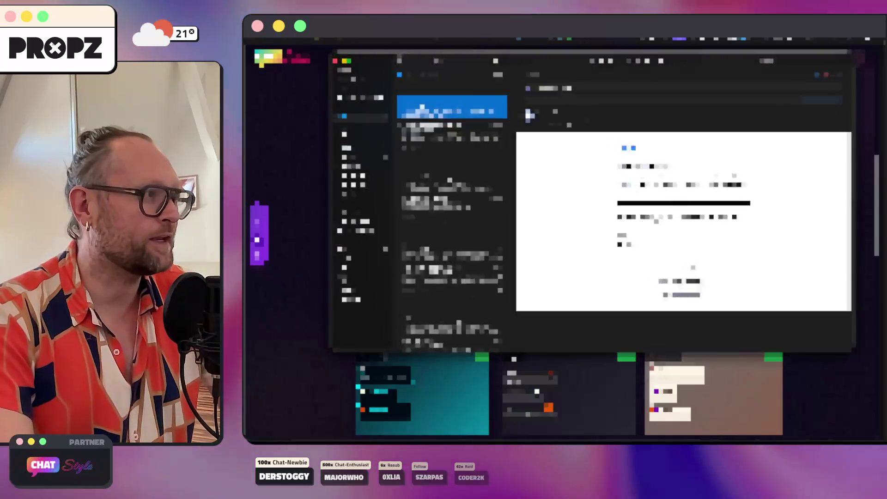
{"action": "left_click", "coordinate": [321, 309]}
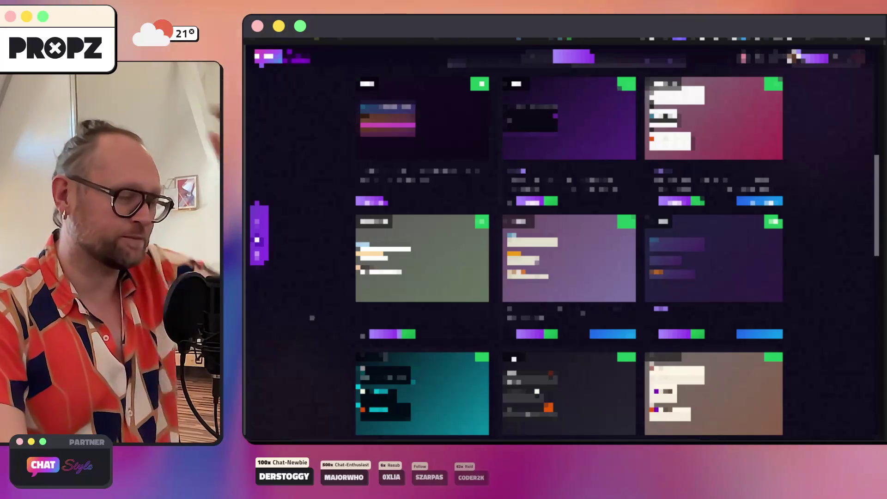
Browse the dashboard sidebar entries between the three-card and four-thumbnail pages.
{"action": "left_click", "coordinate": [259, 233]}
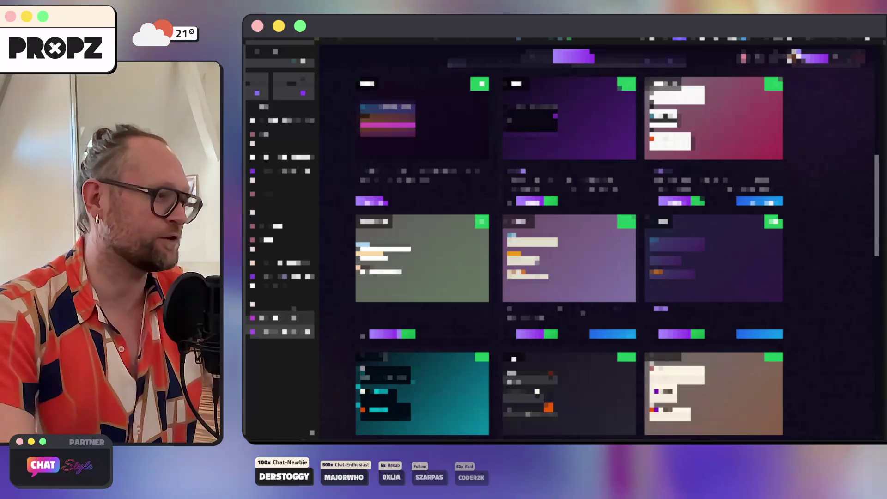
{"action": "left_click", "coordinate": [282, 318]}
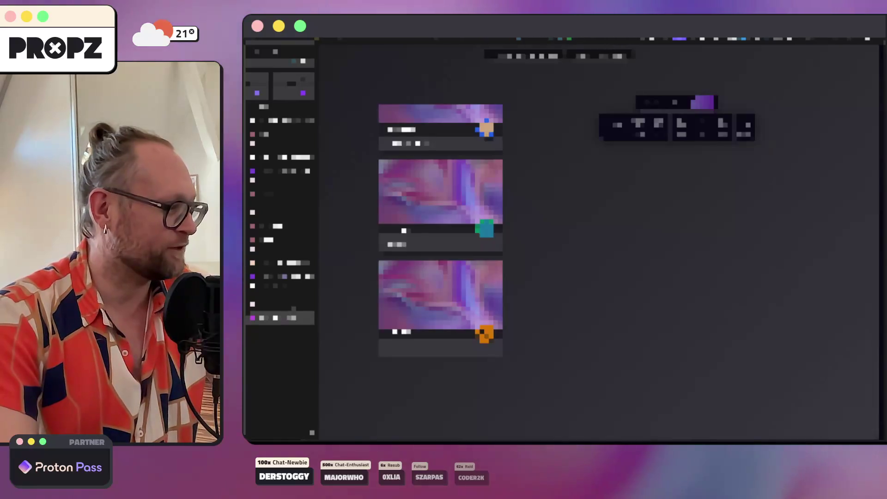
{"action": "left_click", "coordinate": [282, 305]}
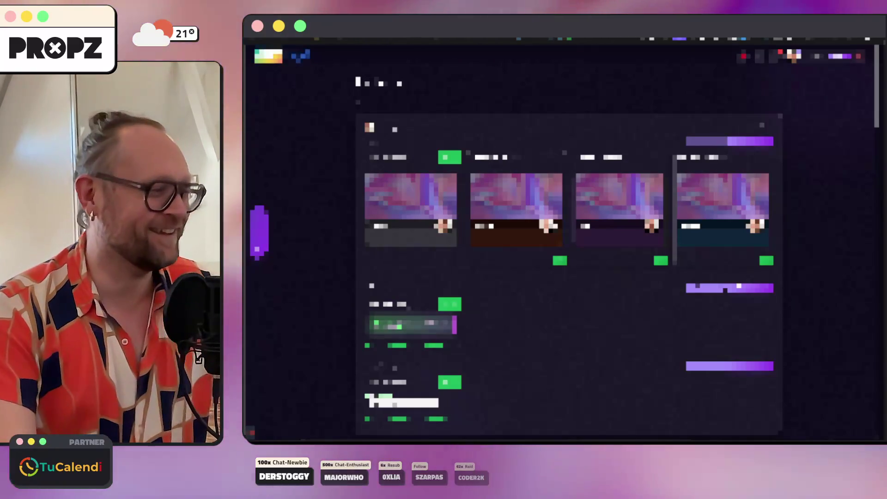
{"action": "left_click", "coordinate": [281, 318]}
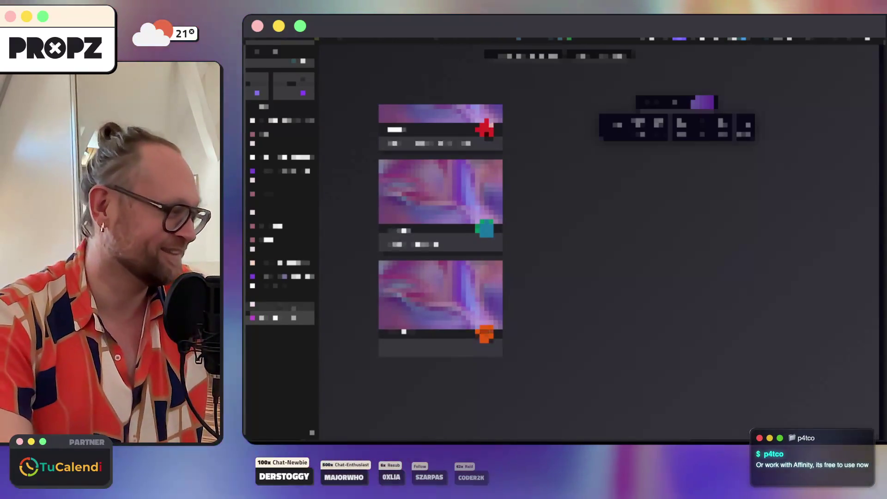
{"action": "left_click", "coordinate": [281, 304]}
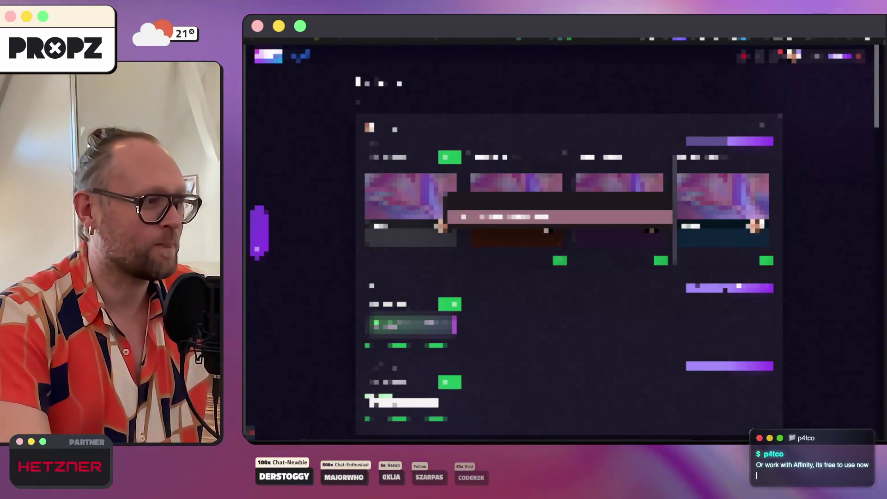
{"action": "key", "text": "Return"}
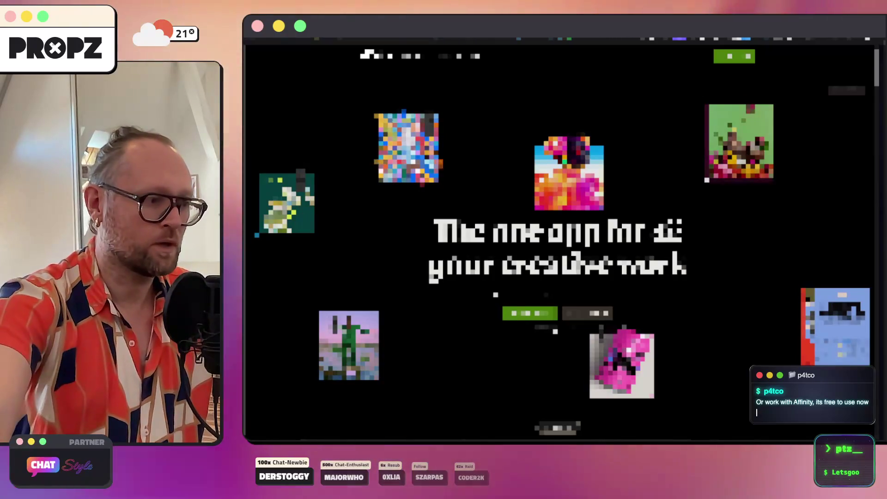
Scroll through the Affinity home page and go to its sign-in page.
{"action": "scroll", "coordinate": [559, 231], "scroll_direction": "down", "scroll_amount": 5}
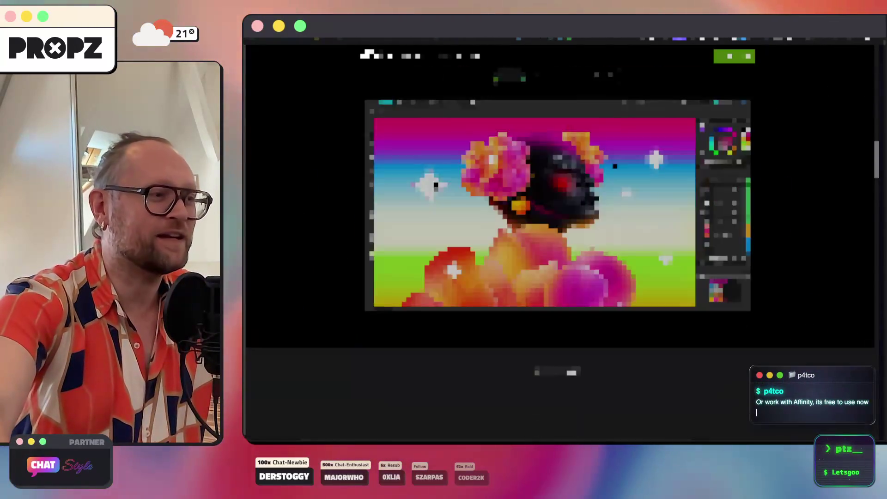
{"action": "scroll", "coordinate": [559, 231], "scroll_direction": "down", "scroll_amount": 5}
{"action": "scroll", "coordinate": [559, 231], "scroll_direction": "up", "scroll_amount": 6}
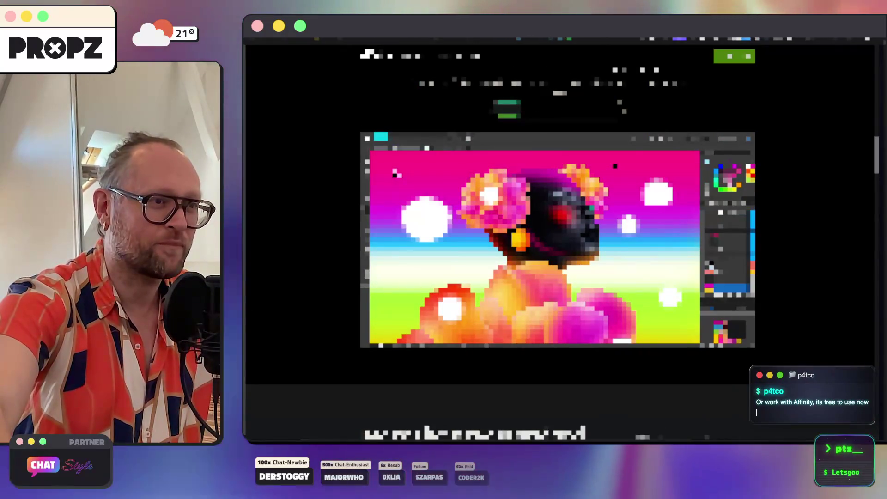
{"action": "scroll", "coordinate": [559, 231], "scroll_direction": "down", "scroll_amount": 5}
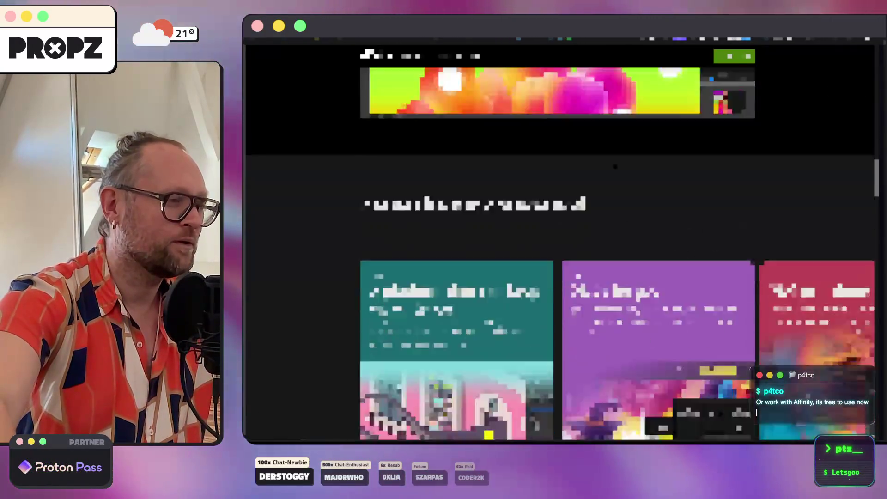
{"action": "scroll", "coordinate": [615, 167], "scroll_direction": "down", "scroll_amount": 5}
{"action": "scroll", "coordinate": [615, 167], "scroll_direction": "up", "scroll_amount": 3}
{"action": "scroll", "coordinate": [615, 166], "scroll_direction": "down", "scroll_amount": 5}
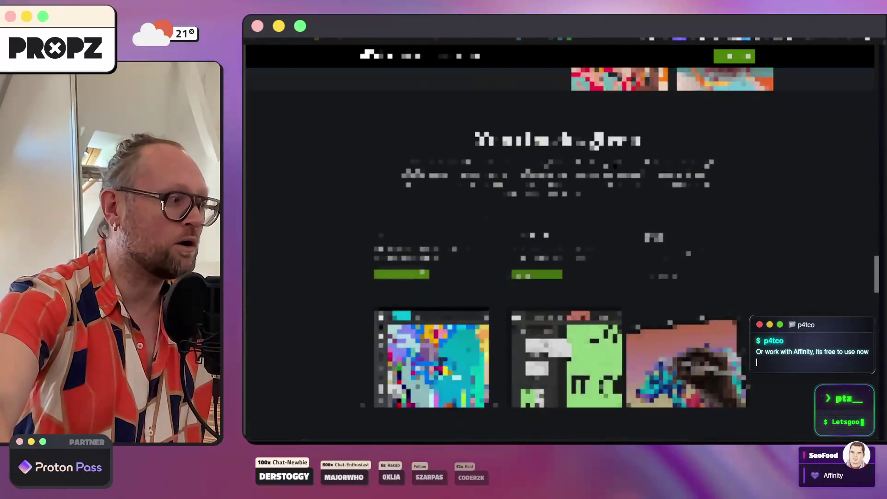
{"action": "scroll", "coordinate": [615, 166], "scroll_direction": "down", "scroll_amount": 15}
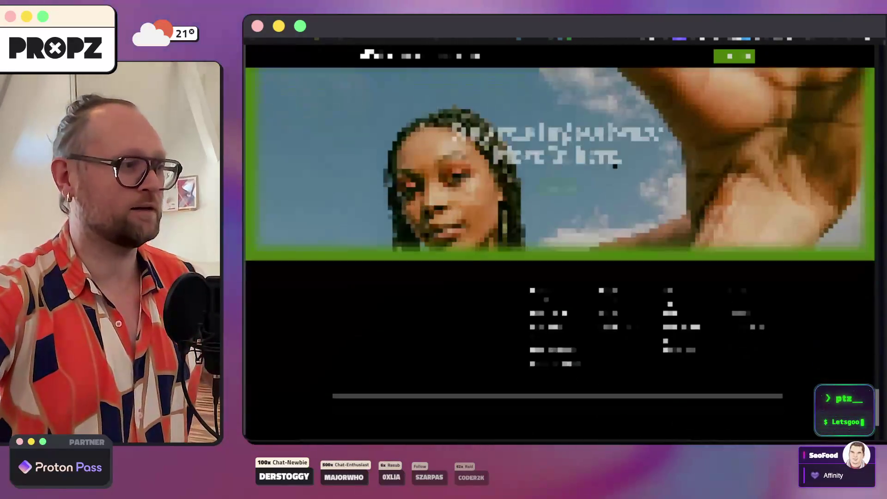
{"action": "scroll", "coordinate": [615, 167], "scroll_direction": "up", "scroll_amount": 10}
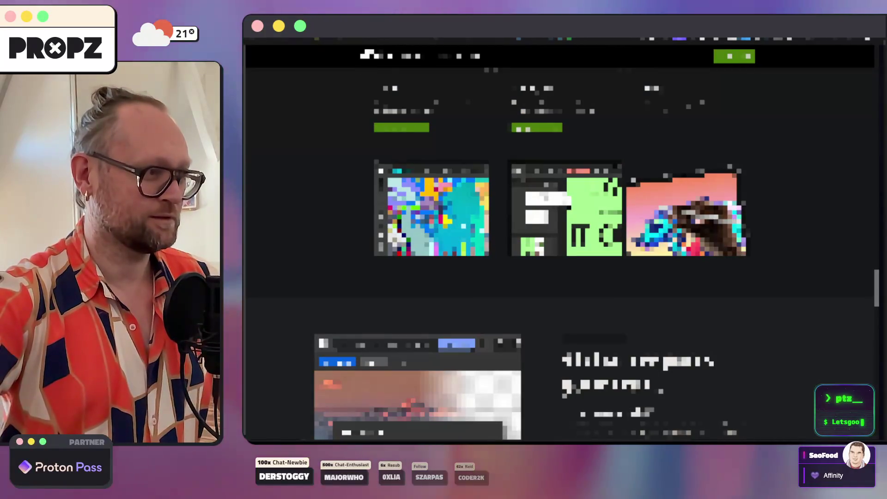
{"action": "scroll", "coordinate": [562, 254], "scroll_direction": "up", "scroll_amount": 5}
{"action": "scroll", "coordinate": [562, 254], "scroll_direction": "up", "scroll_amount": 10}
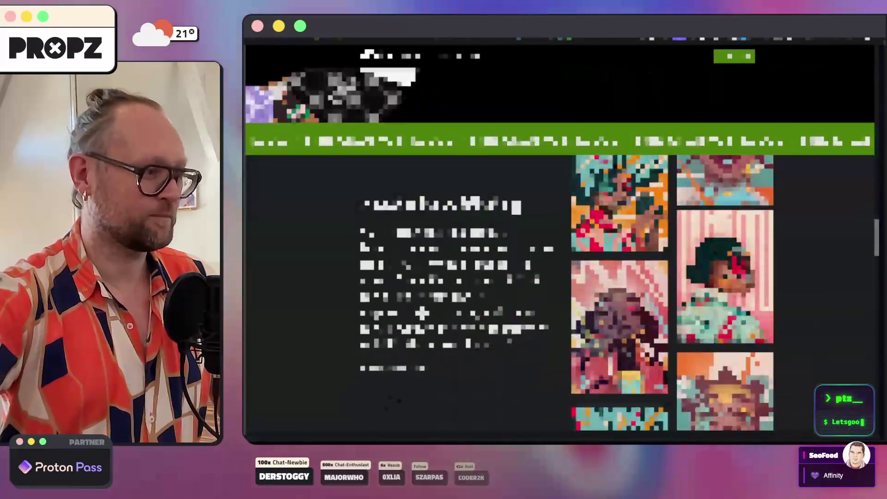
{"action": "scroll", "coordinate": [562, 254], "scroll_direction": "up", "scroll_amount": 3}
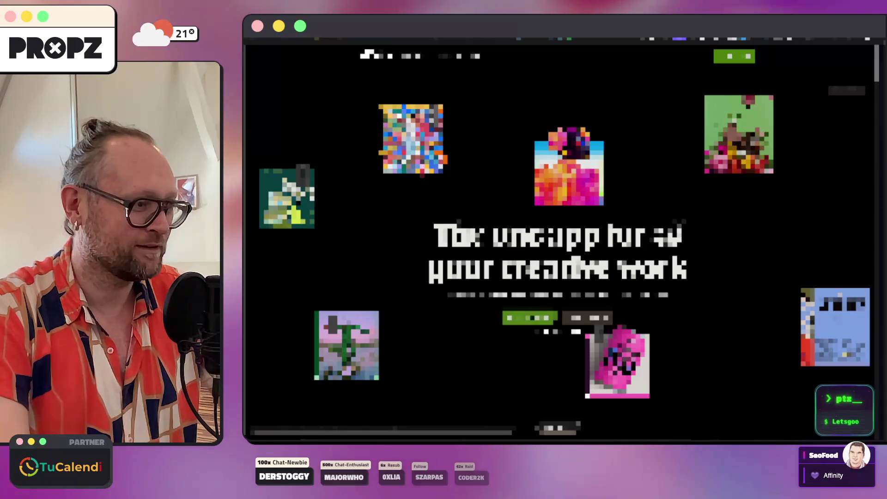
{"action": "left_click", "coordinate": [529, 318]}
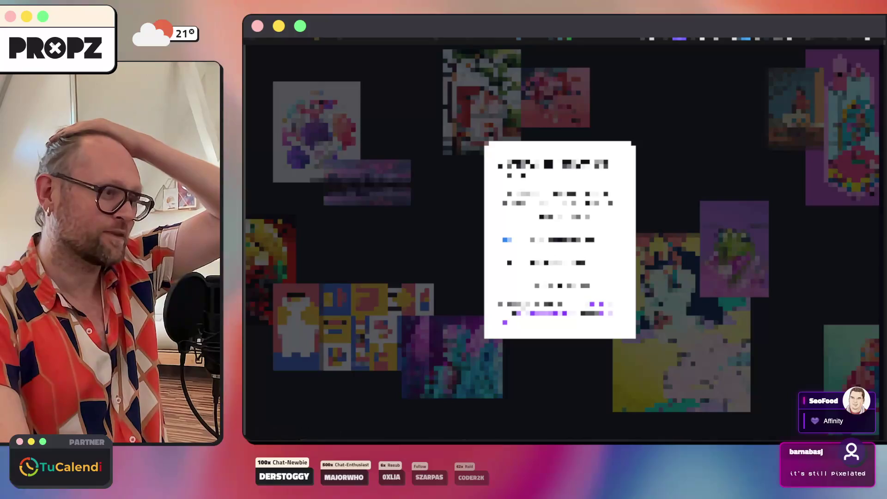
Open the Mac App Store from the launcher.
{"action": "key", "text": "alt+space"}
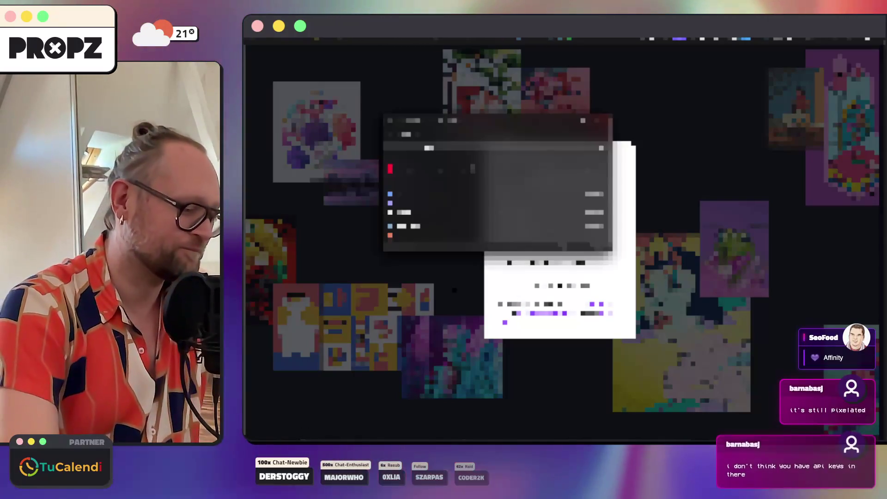
{"action": "key", "text": "Escape"}
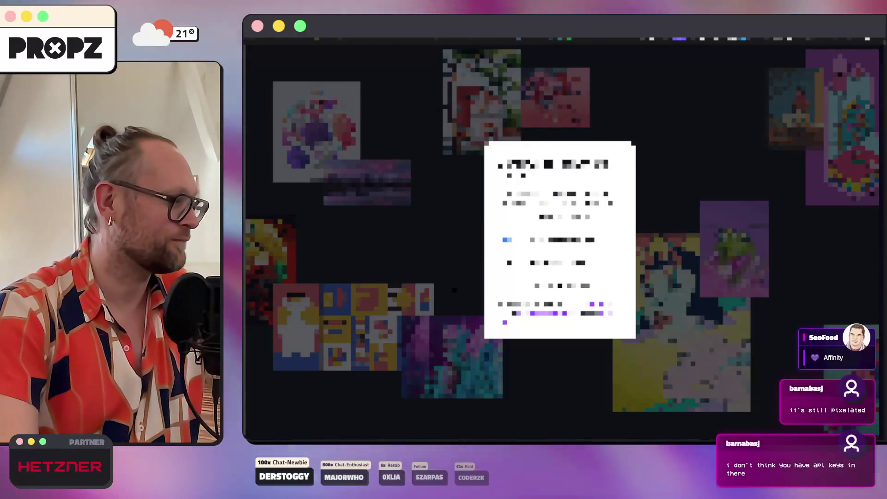
{"action": "key", "text": "super+Return"}
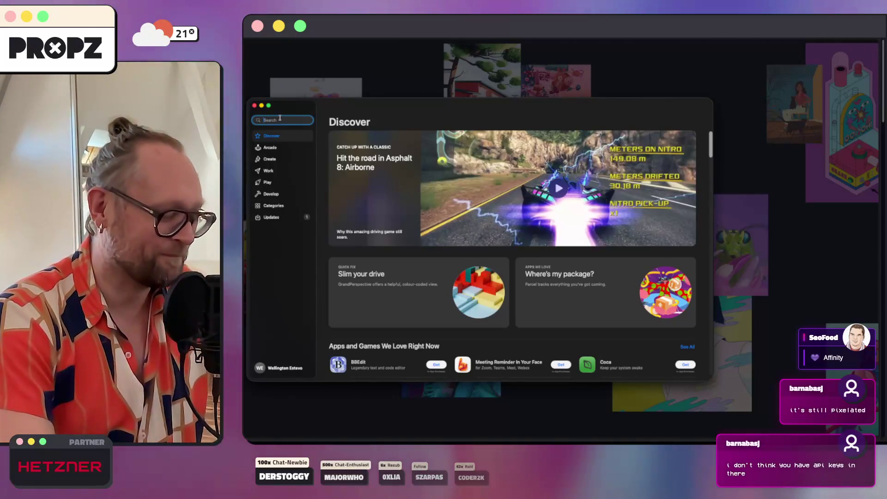
{"action": "type", "text": "affinity"}
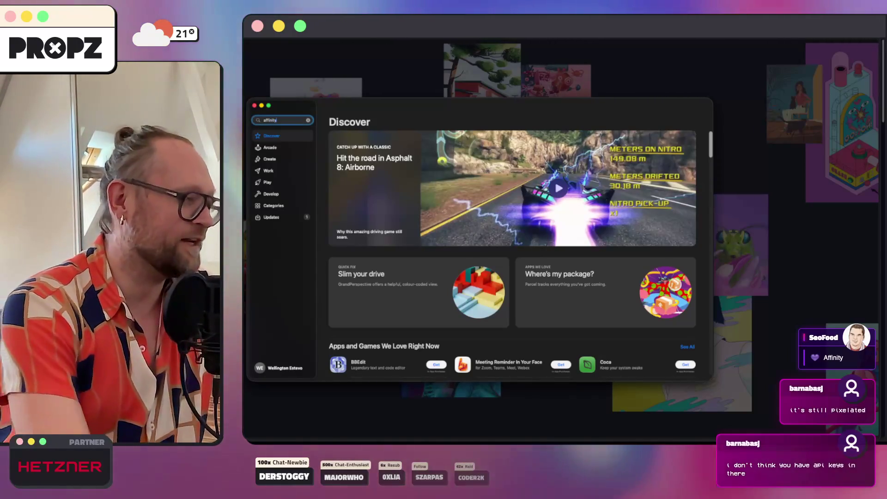
Search the App Store for 'affinity', browse the results, then refine to 'affinity designer'.
{"action": "key", "text": "Return"}
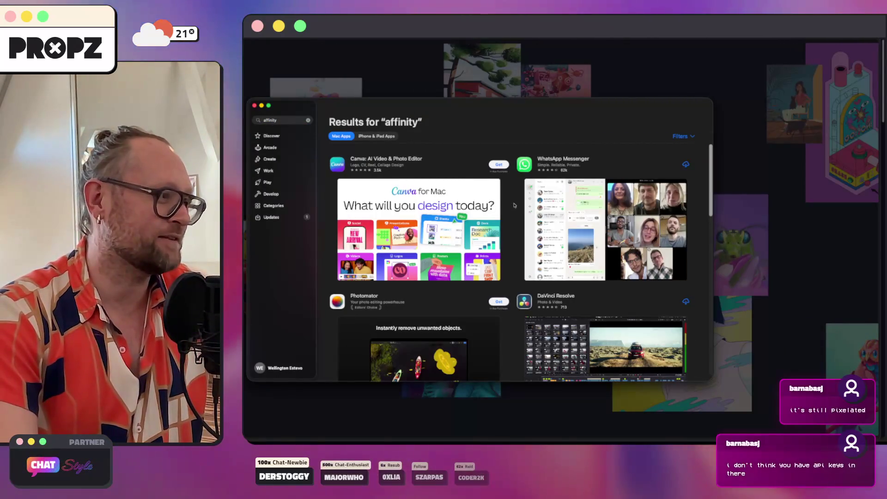
{"action": "scroll", "coordinate": [474, 196], "scroll_direction": "down", "scroll_amount": 5}
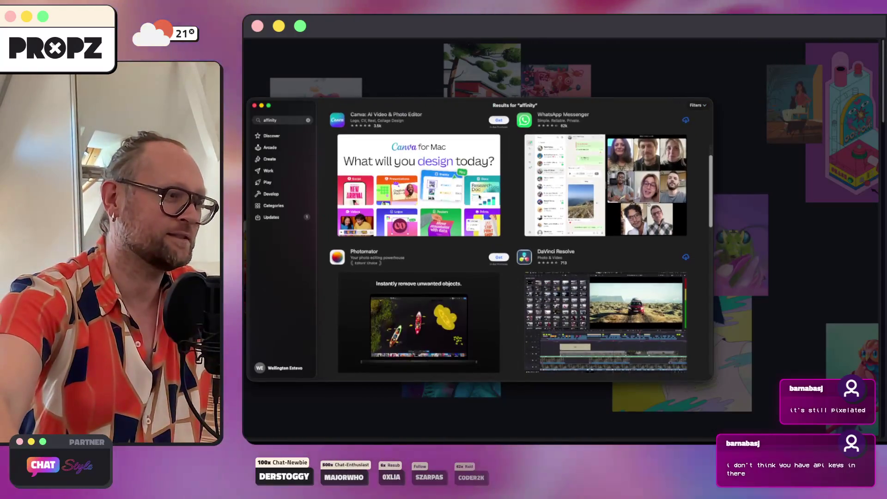
{"action": "scroll", "coordinate": [479, 196], "scroll_direction": "down", "scroll_amount": 10}
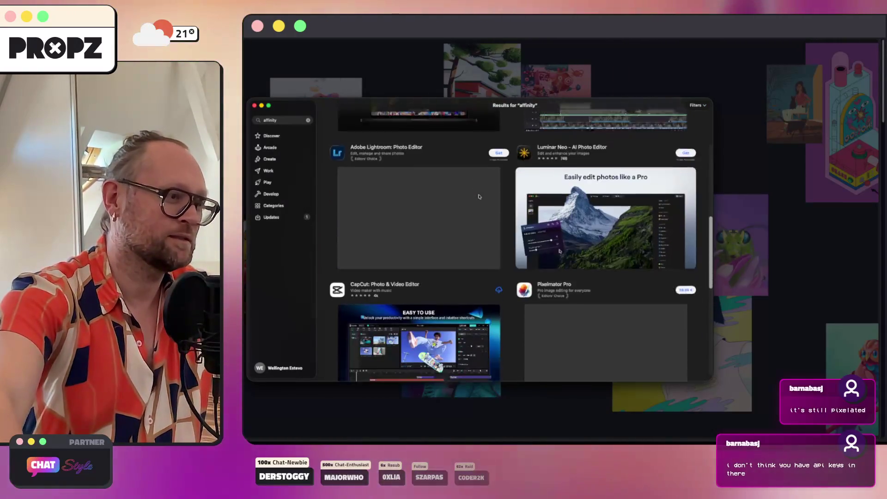
{"action": "scroll", "coordinate": [479, 196], "scroll_direction": "down", "scroll_amount": 3}
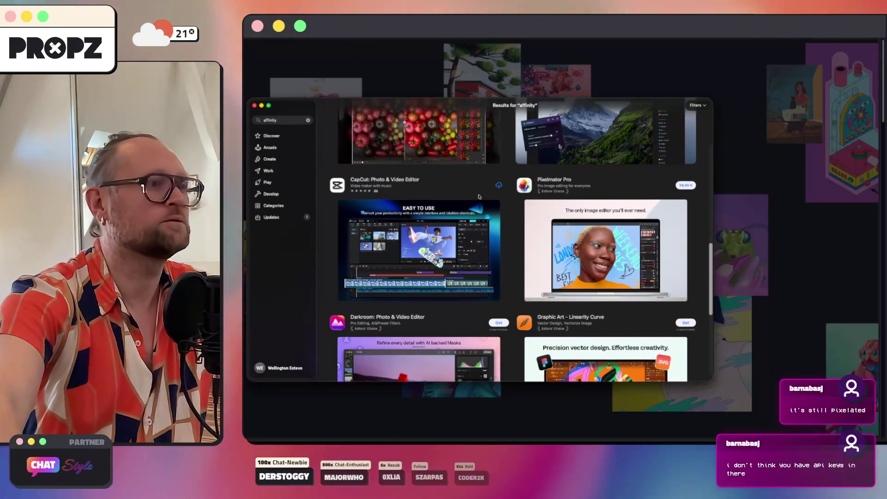
{"action": "scroll", "coordinate": [474, 199], "scroll_direction": "down", "scroll_amount": 14}
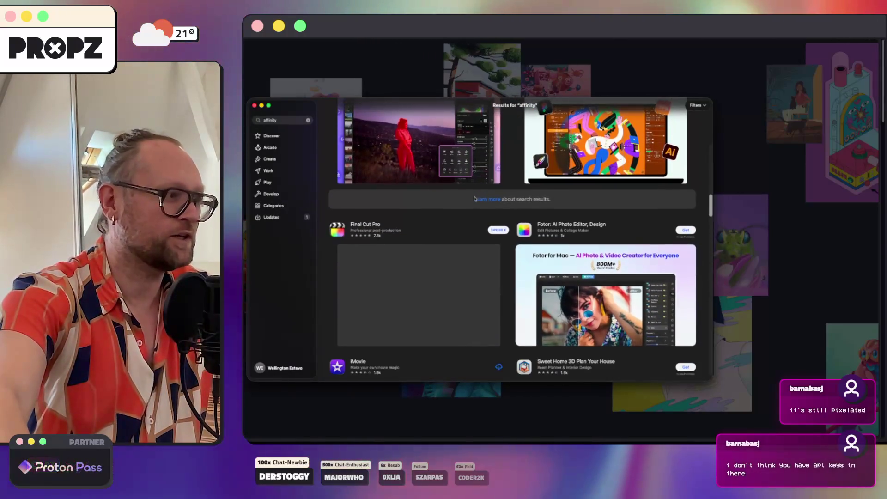
{"action": "scroll", "coordinate": [474, 199], "scroll_direction": "down", "scroll_amount": 15}
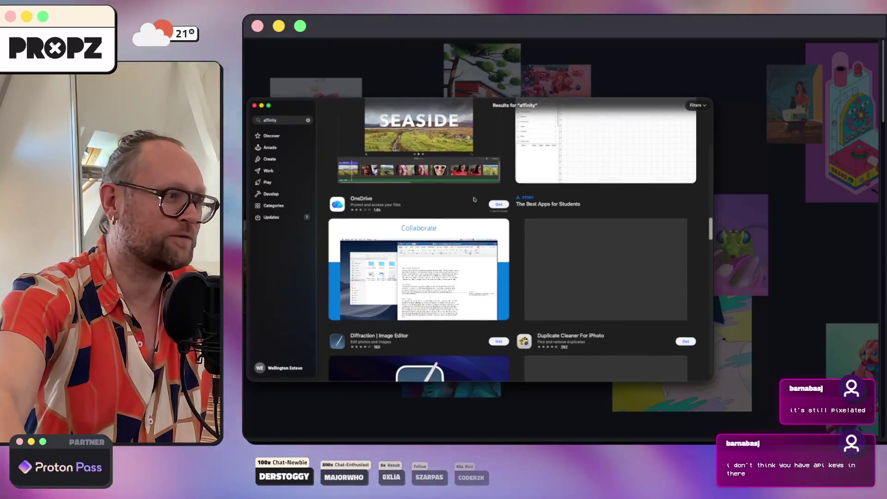
{"action": "scroll", "coordinate": [474, 199], "scroll_direction": "down", "scroll_amount": 1}
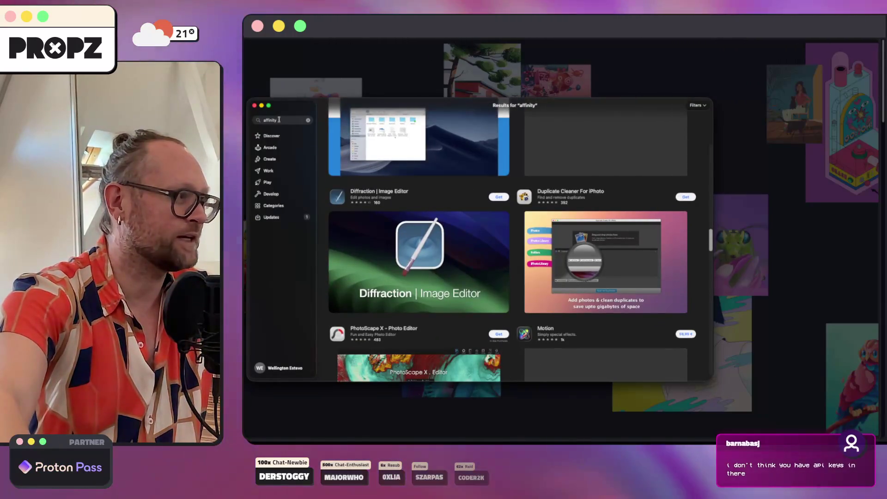
{"action": "left_click", "coordinate": [279, 120]}
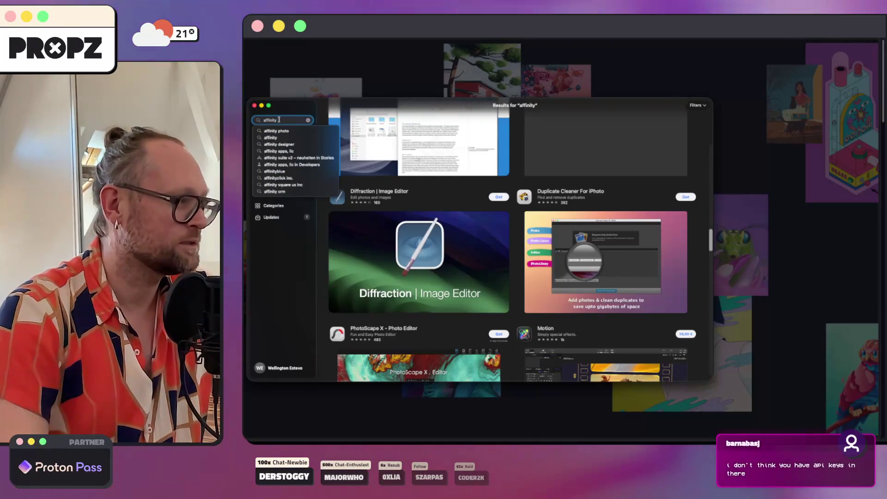
{"action": "left_click", "coordinate": [279, 144]}
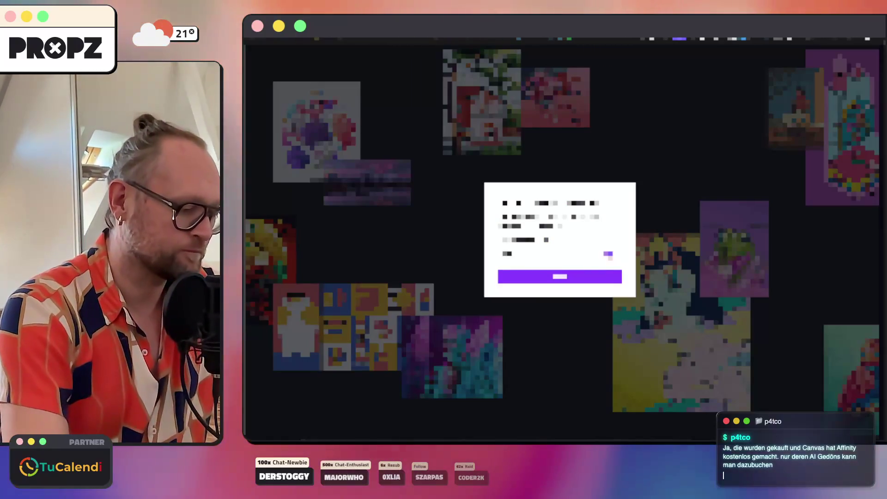
Move the Affinity sign-in to its e-mail step and autofill the login fields from the password manager.
{"action": "key", "text": "Return"}
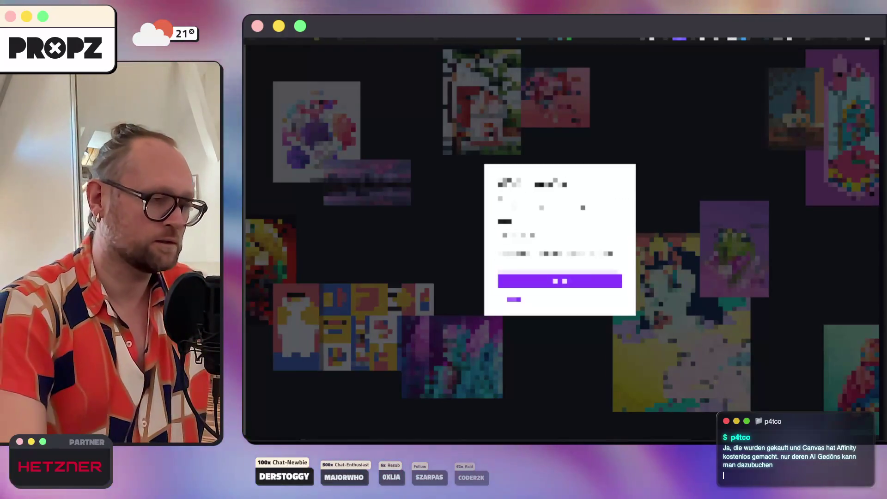
{"action": "key", "text": "super+shift+space"}
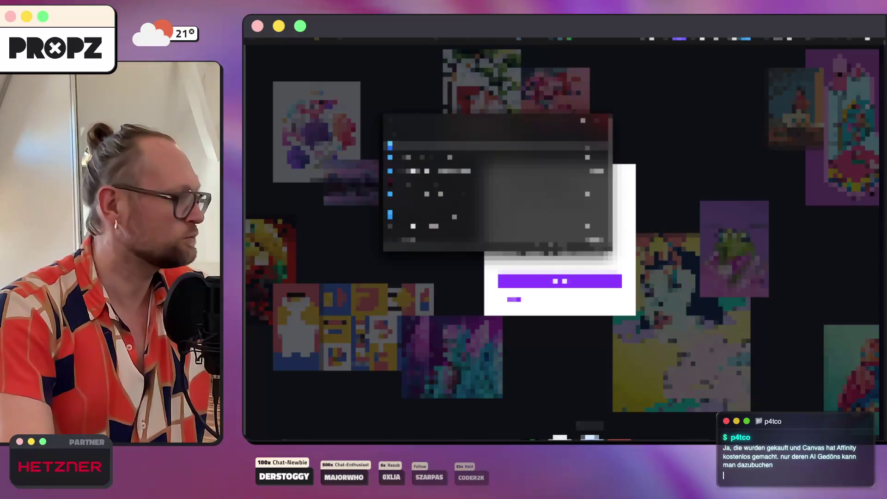
{"action": "key", "text": "Return"}
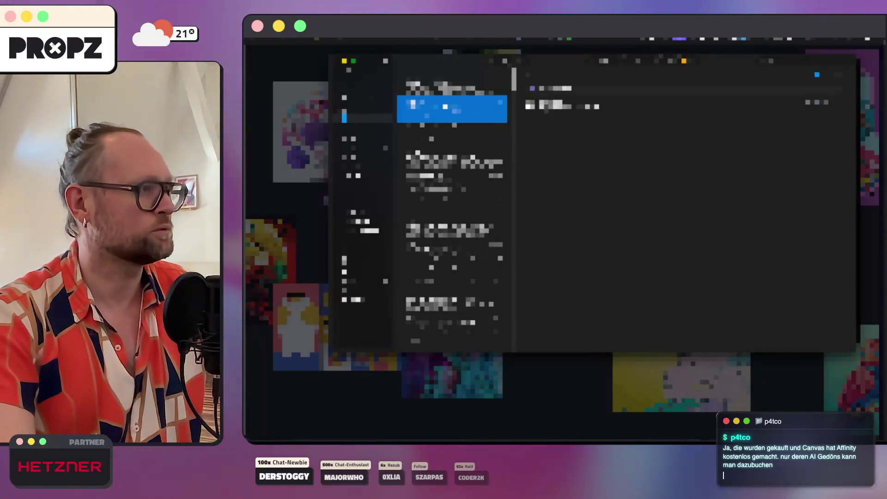
Open the newest incoming sign-in email in Mail, then hide Mail to return to the browser.
{"action": "left_click", "coordinate": [452, 83]}
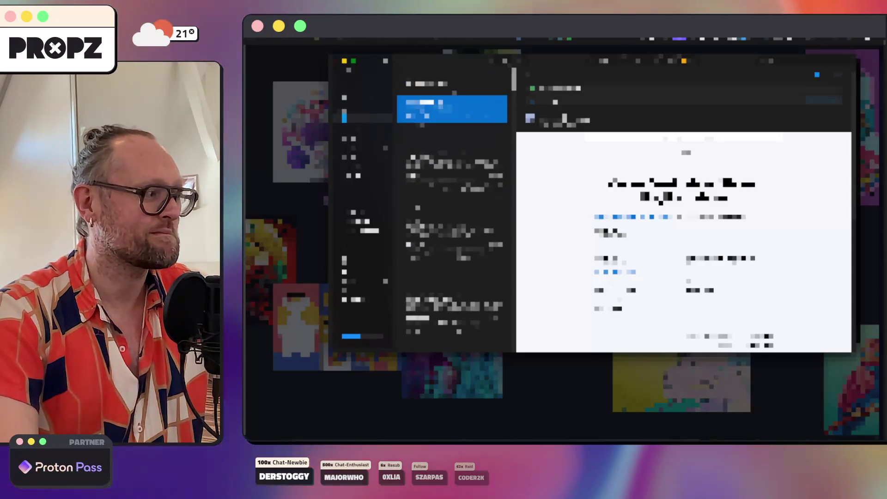
{"action": "left_click", "coordinate": [453, 84]}
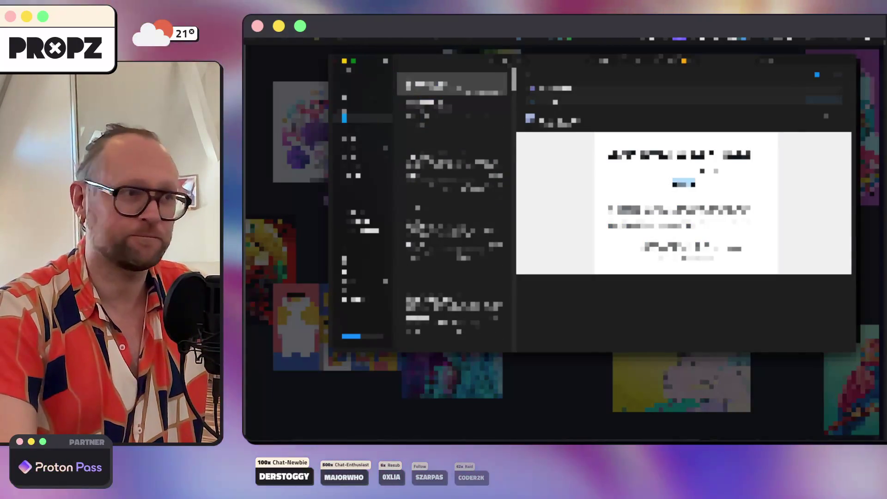
{"action": "key", "text": "super+Tab"}
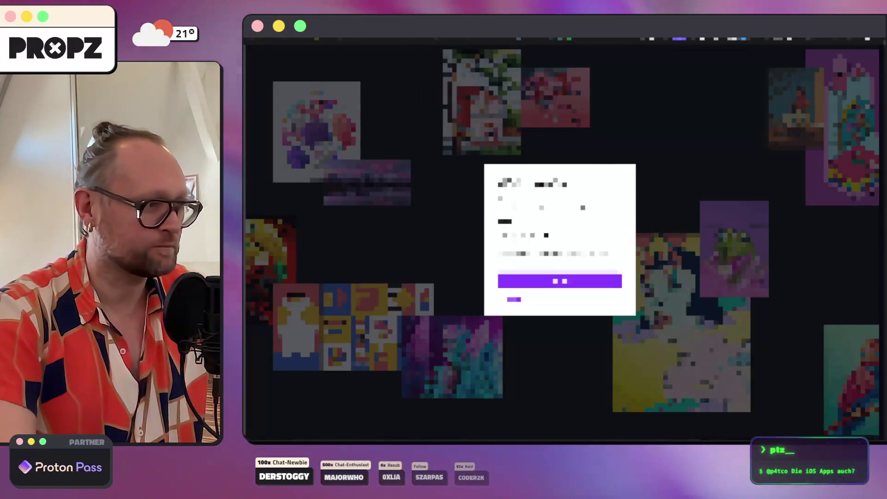
Continue the Affinity login, recheck the newest email, and dismiss the dialog covering the page.
{"action": "left_click", "coordinate": [560, 280]}
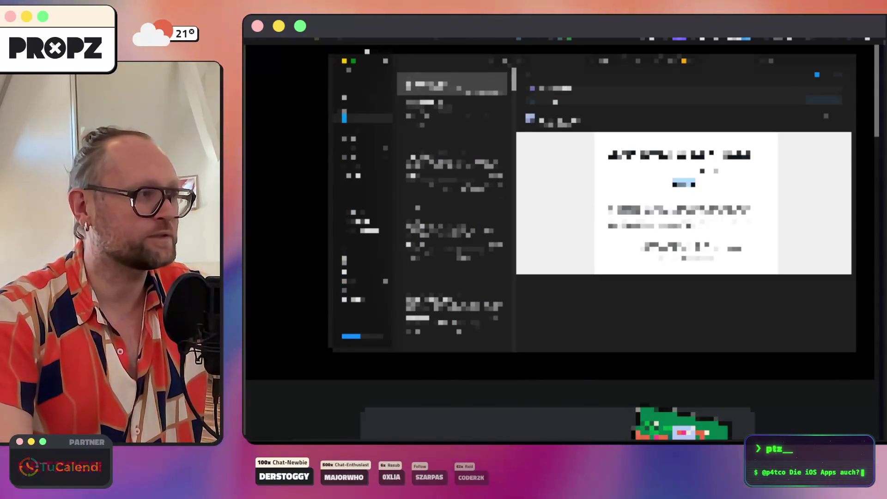
{"action": "left_click", "coordinate": [452, 84]}
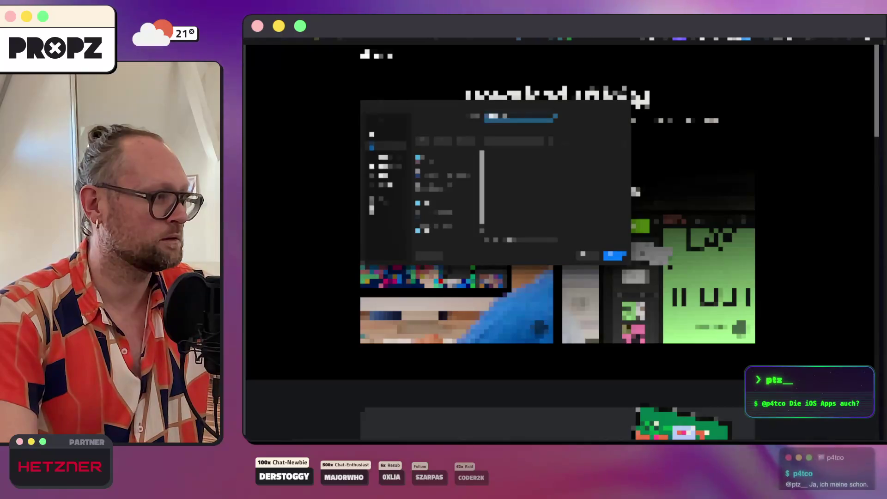
{"action": "key", "text": "Return"}
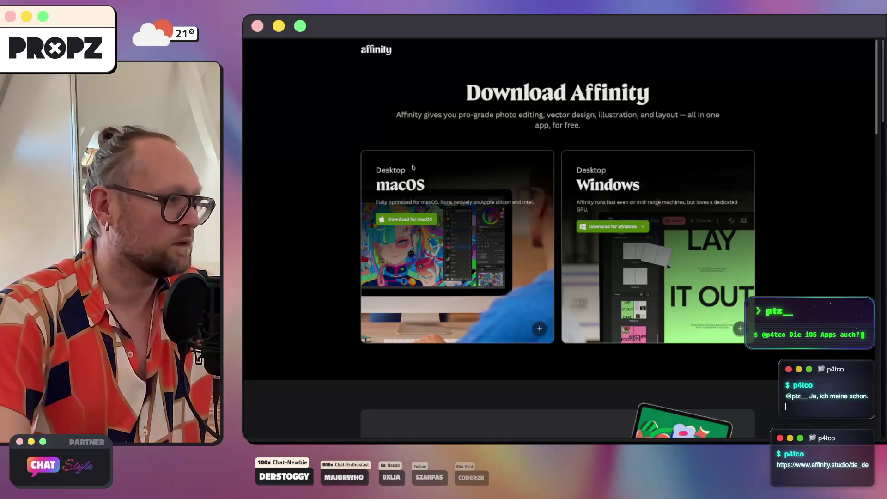
Dismiss the dark mode extension popup and look over the Affinity download page.
{"action": "mouse_move", "coordinate": [245, 143]}
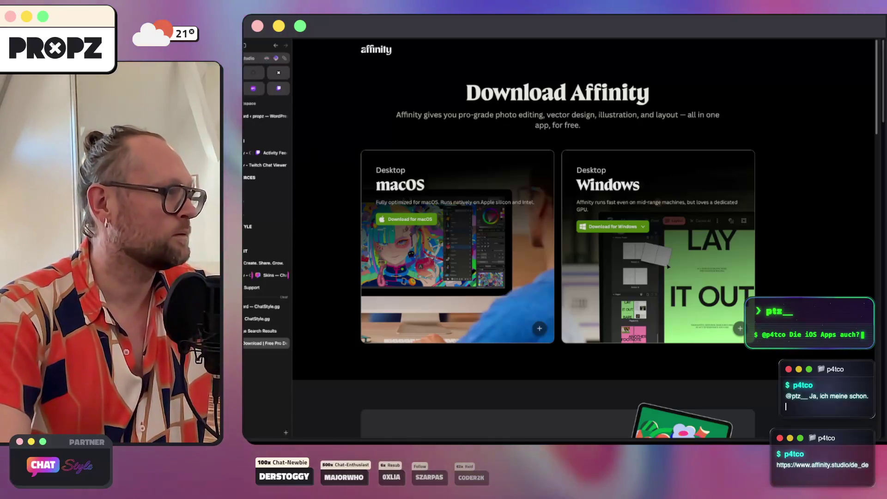
{"action": "left_click", "coordinate": [268, 59]}
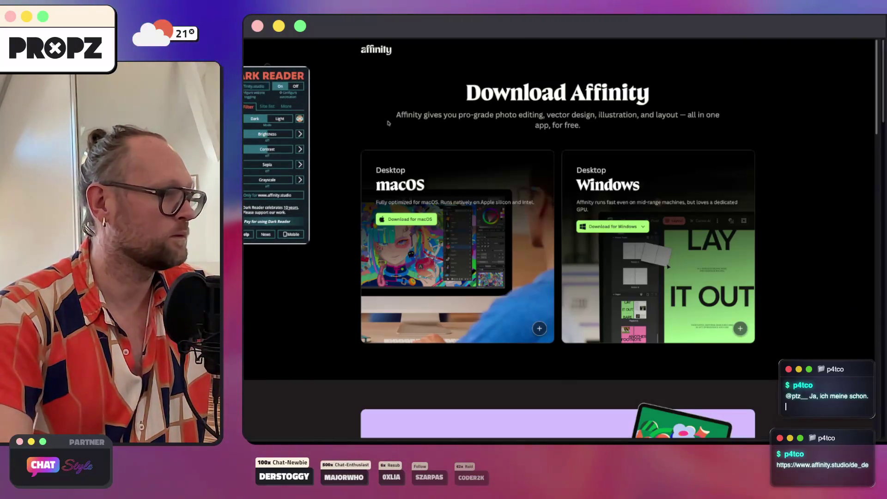
{"action": "left_click", "coordinate": [490, 225]}
{"action": "scroll", "coordinate": [568, 213], "scroll_direction": "down", "scroll_amount": 8}
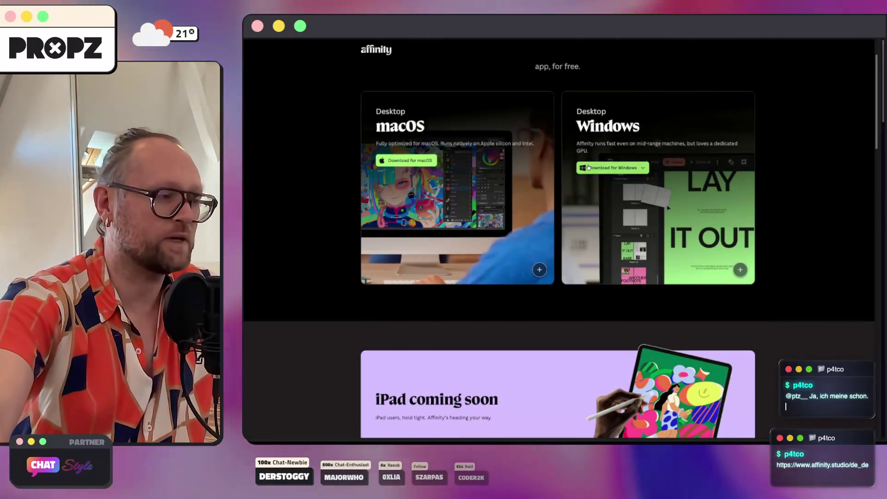
{"action": "scroll", "coordinate": [547, 236], "scroll_direction": "down", "scroll_amount": 15}
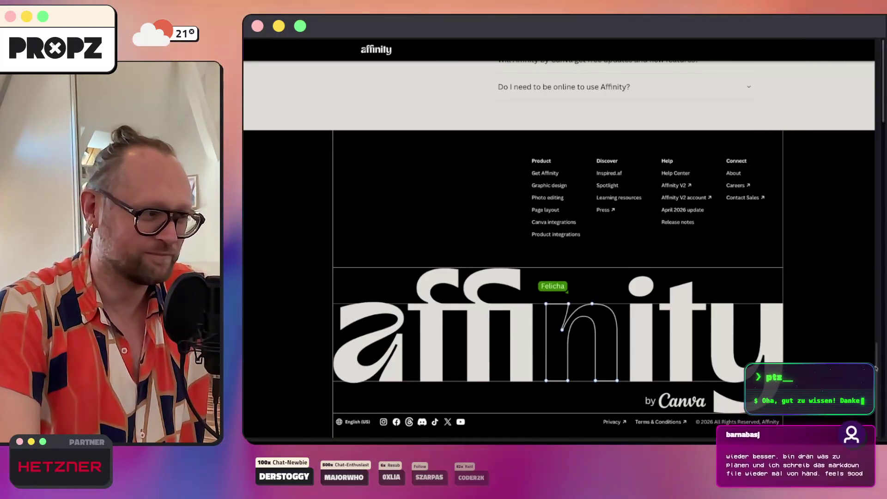
{"action": "scroll", "coordinate": [875, 364], "scroll_direction": "up", "scroll_amount": 20}
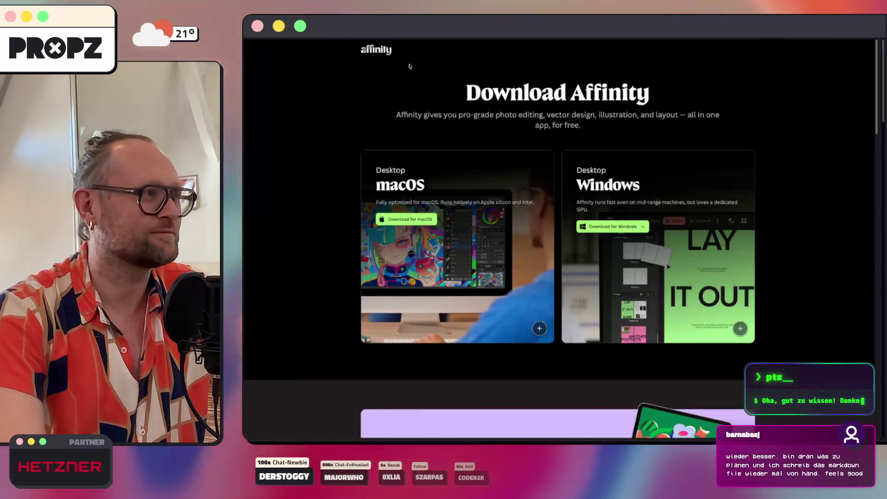
Browse the Affinity home page, return to the 'affinity designer' results, then switch to the ChatStyle Dashboard.
{"action": "key", "text": "super+bracketleft"}
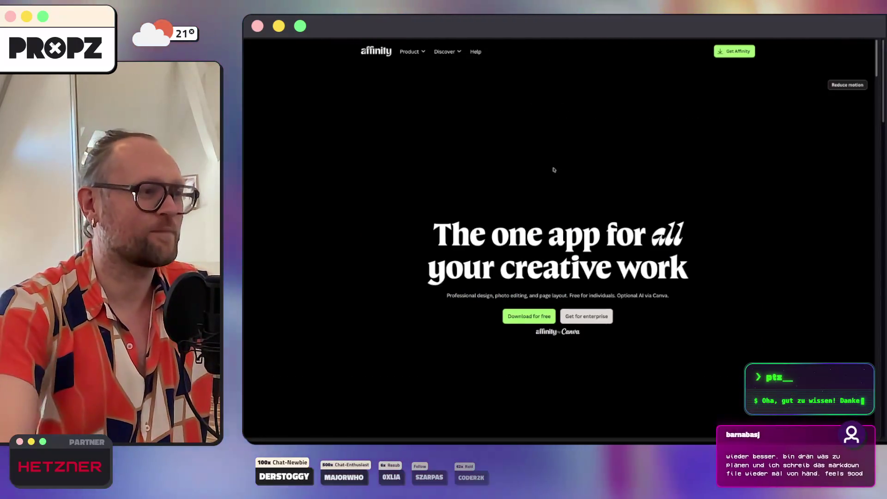
{"action": "scroll", "coordinate": [554, 172], "scroll_direction": "down", "scroll_amount": 5}
{"action": "scroll", "coordinate": [555, 169], "scroll_direction": "down", "scroll_amount": 15}
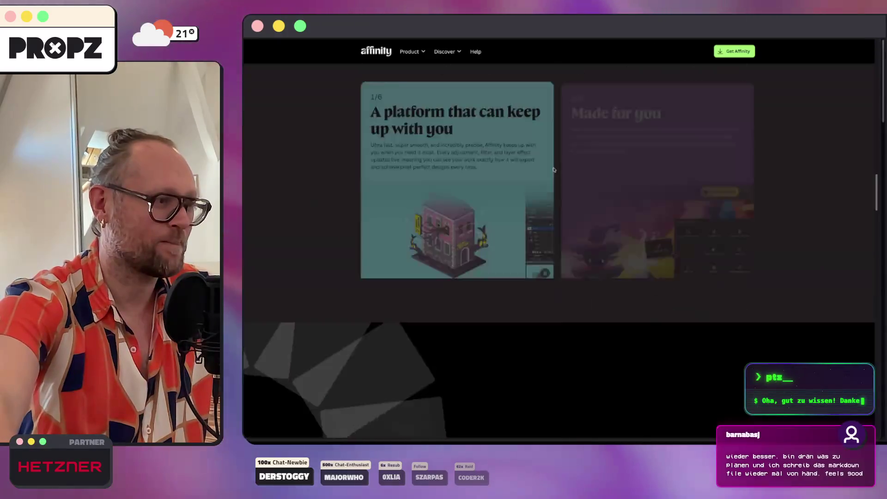
{"action": "scroll", "coordinate": [554, 170], "scroll_direction": "down", "scroll_amount": 5}
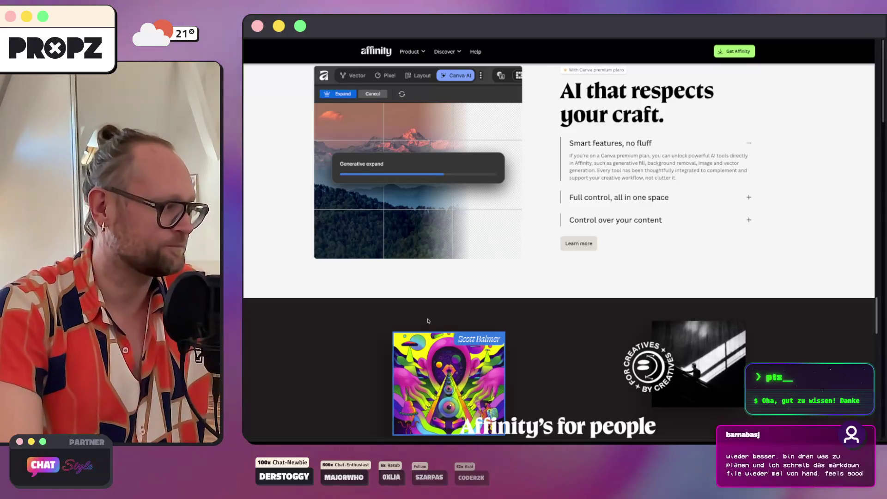
{"action": "key", "text": "alt+Left"}
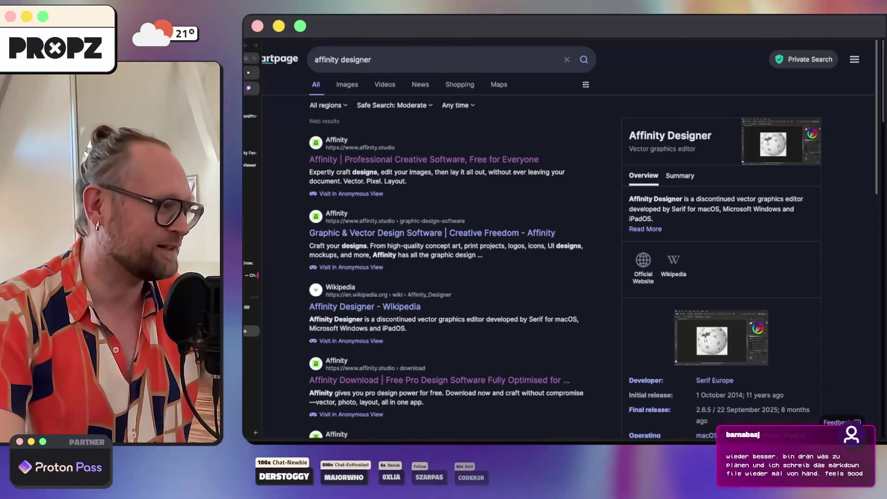
{"action": "mouse_move", "coordinate": [246, 351]}
{"action": "left_click", "coordinate": [279, 306]}
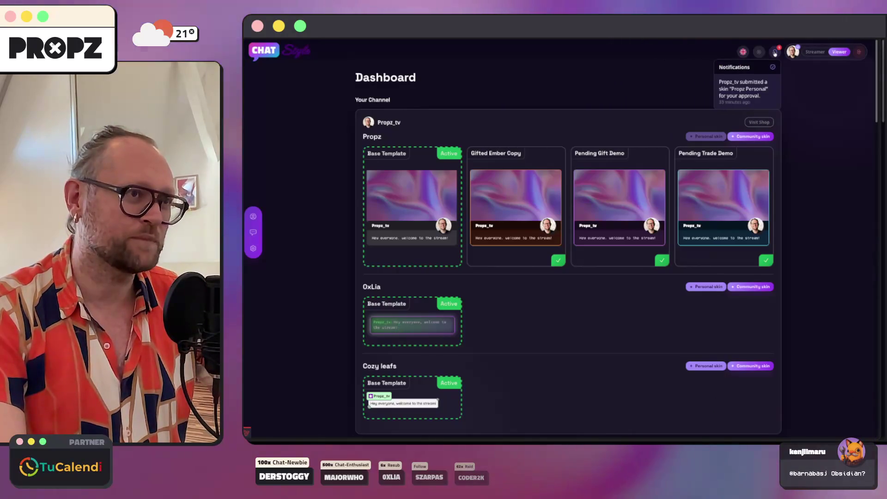
{"action": "mouse_move", "coordinate": [245, 279]}
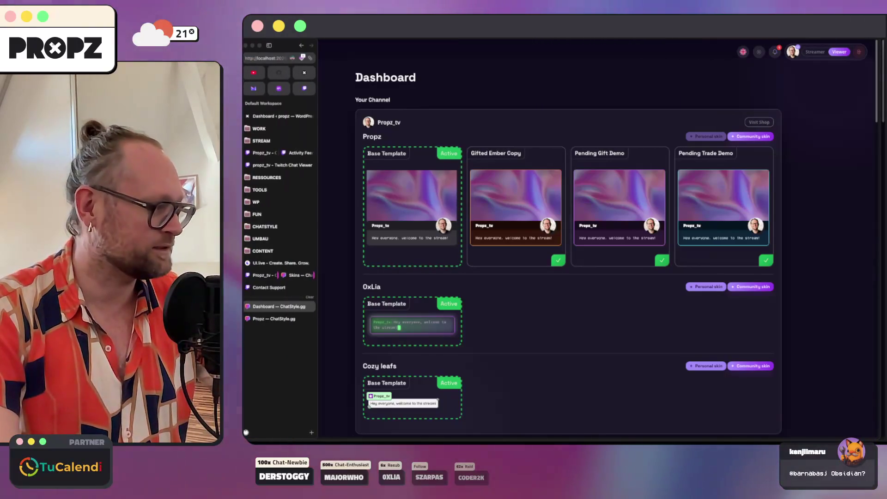
{"action": "left_click", "coordinate": [278, 319]}
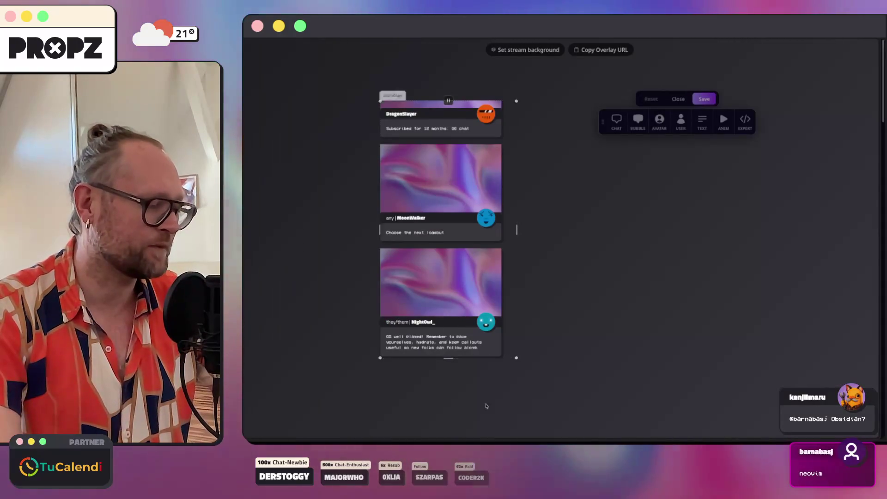
{"action": "left_click", "coordinate": [376, 439]}
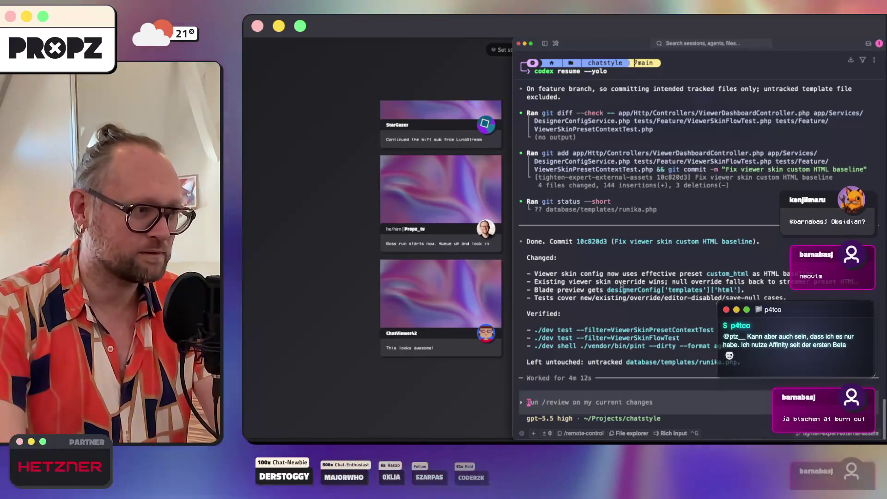
{"action": "left_click", "coordinate": [318, 296]}
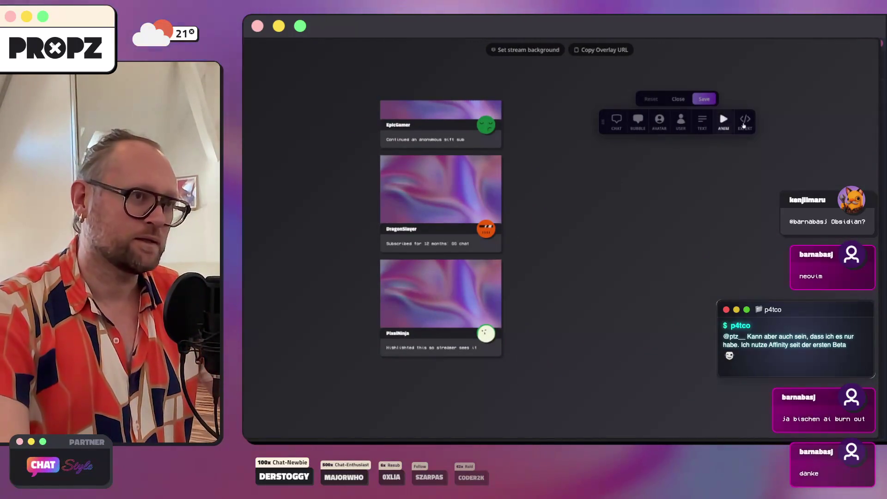
{"action": "left_click", "coordinate": [744, 125]}
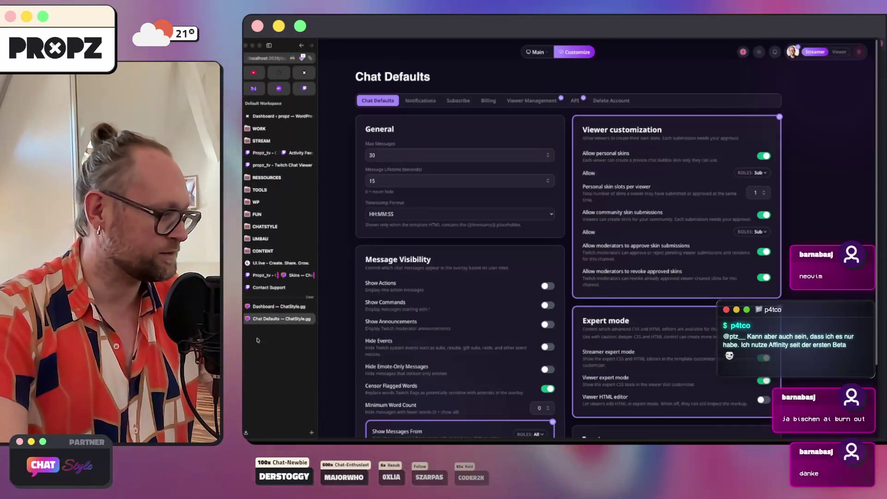
{"action": "left_click", "coordinate": [272, 307]}
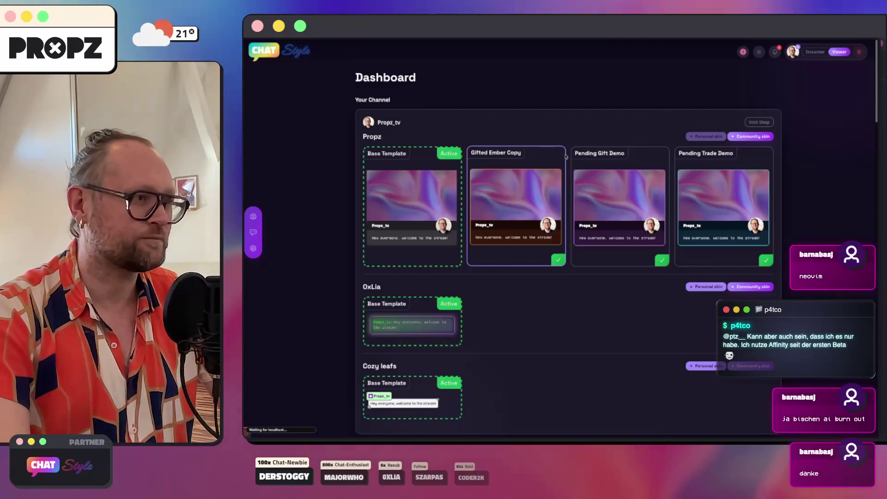
Open the Propz Personal skin from My Skins and go to its custom CSS settings.
{"action": "left_click", "coordinate": [253, 233]}
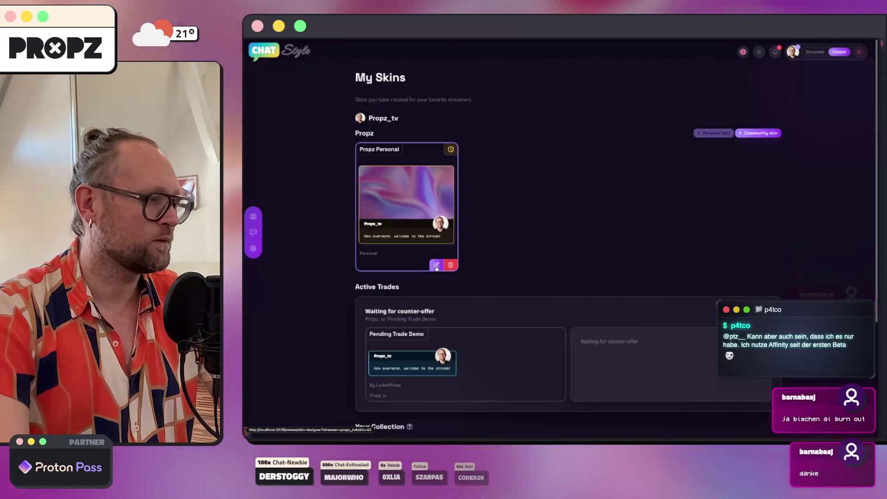
{"action": "left_click", "coordinate": [437, 265]}
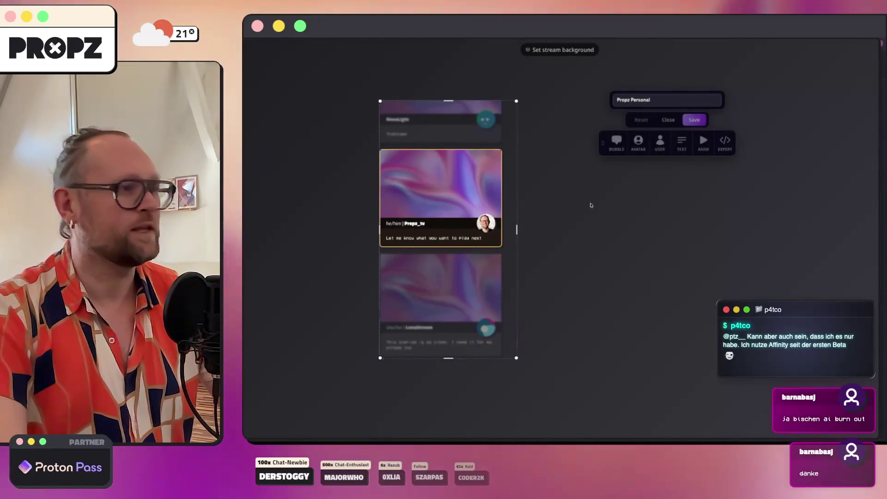
{"action": "left_click", "coordinate": [723, 144]}
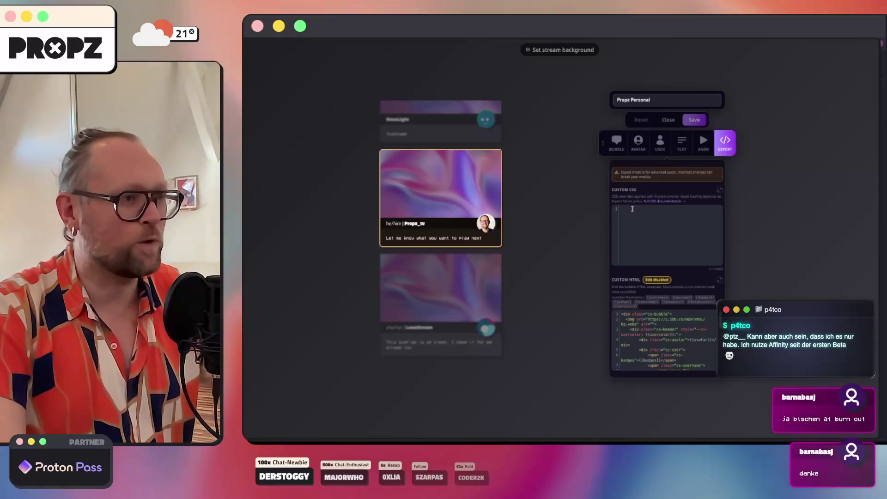
{"action": "left_click", "coordinate": [617, 142]}
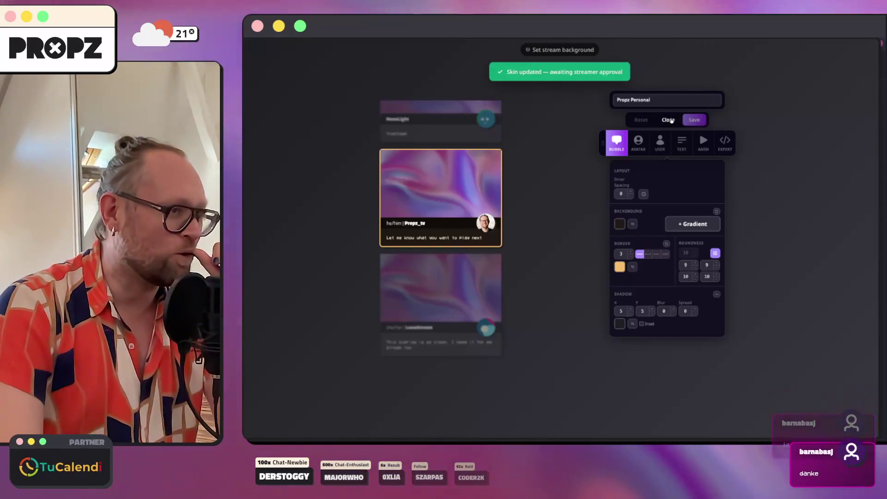
{"action": "left_click", "coordinate": [724, 146]}
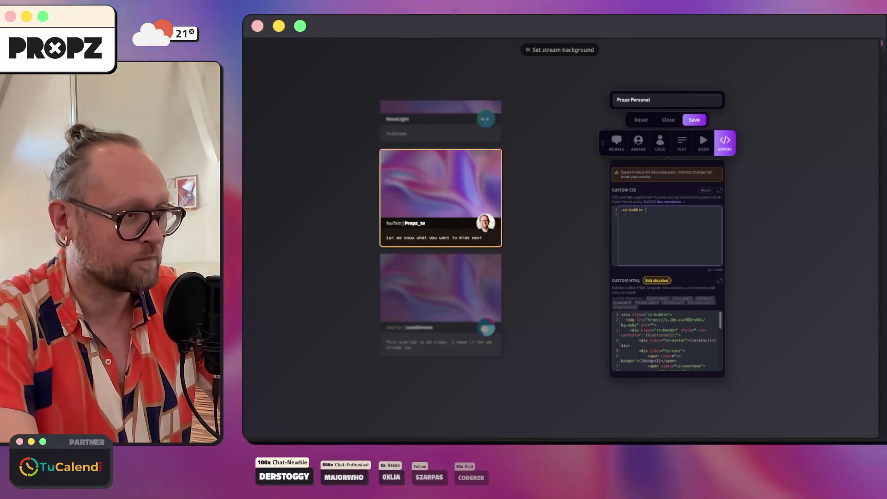
Add 'background: red' to the .cs-bubble rule, save for approval, and close the editor.
{"action": "type", "text": "backg"}
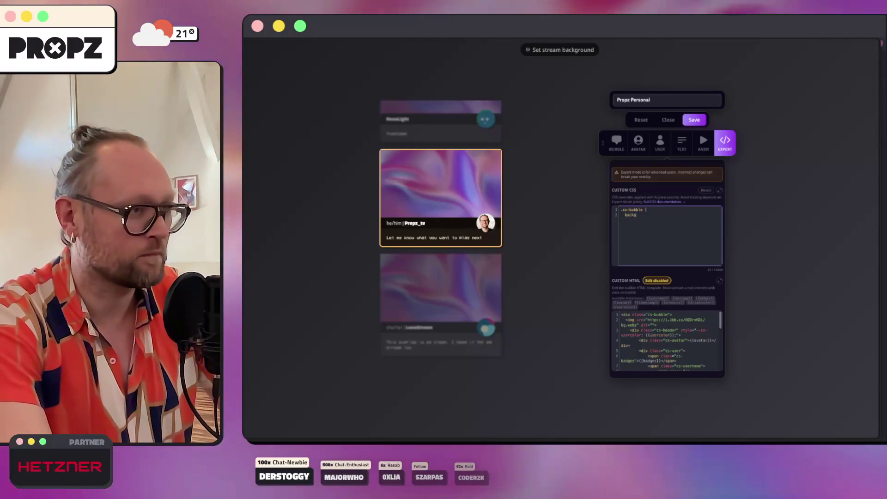
{"action": "type", "text": "round: red"}
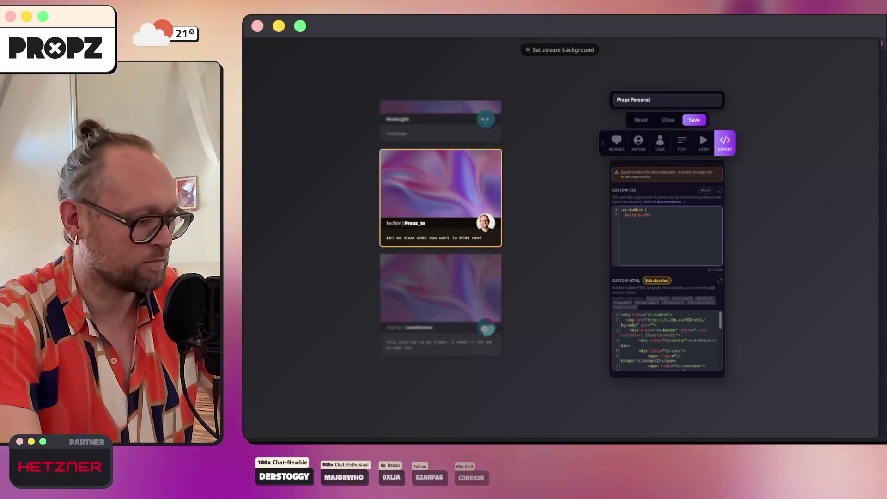
{"action": "key", "text": "Return"}
{"action": "type", "text": "}"}
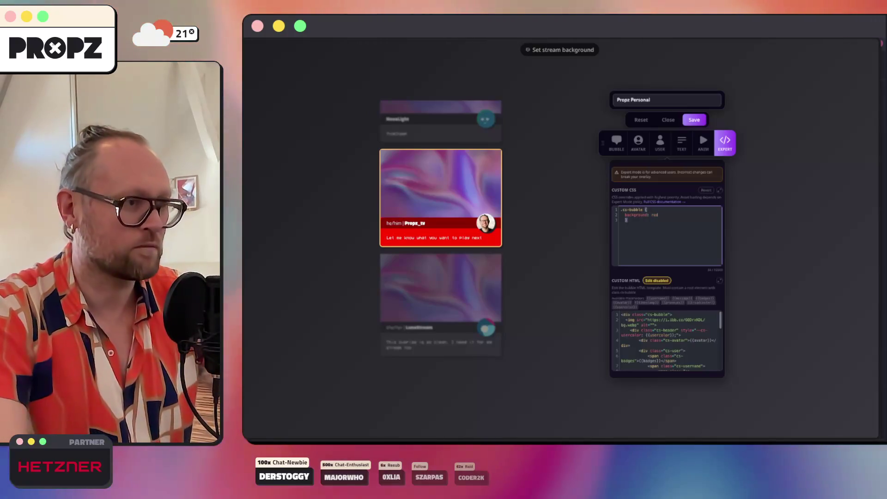
{"action": "left_click", "coordinate": [694, 120]}
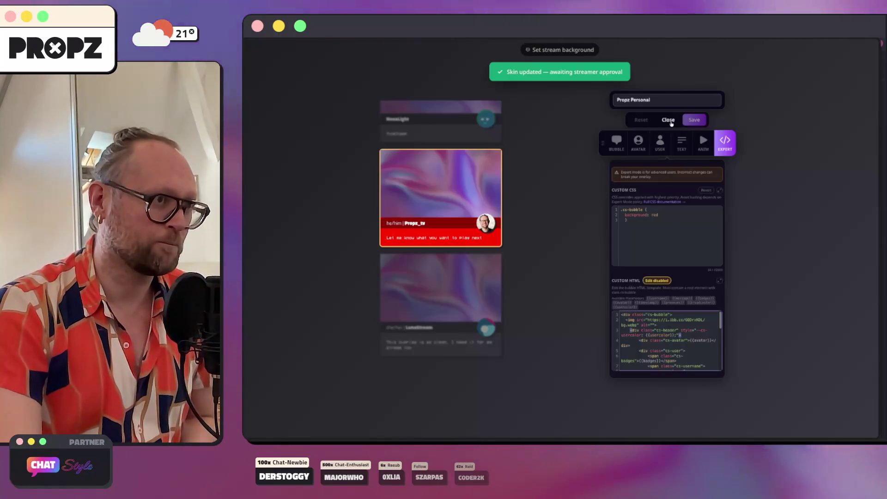
{"action": "left_click", "coordinate": [670, 121]}
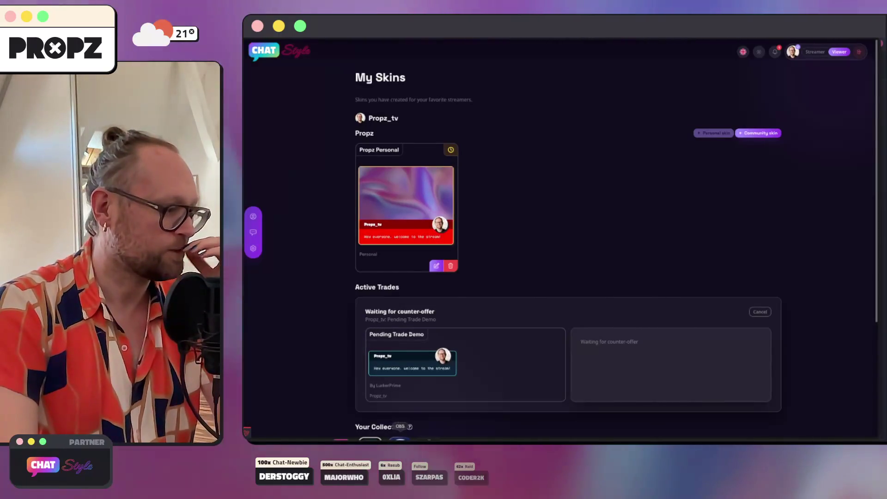
{"action": "key", "text": "super+Tab"}
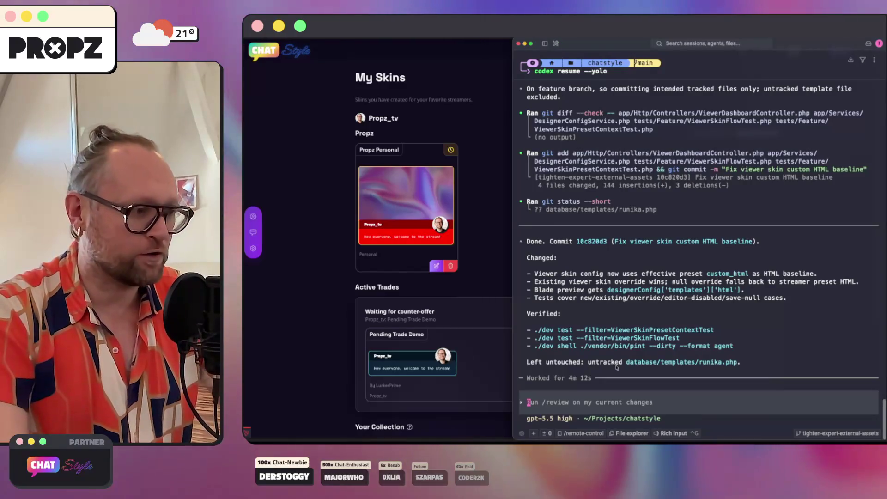
Discard a partial slash command in Codex and briefly hide the terminal to view the page.
{"action": "type", "text": "/"}
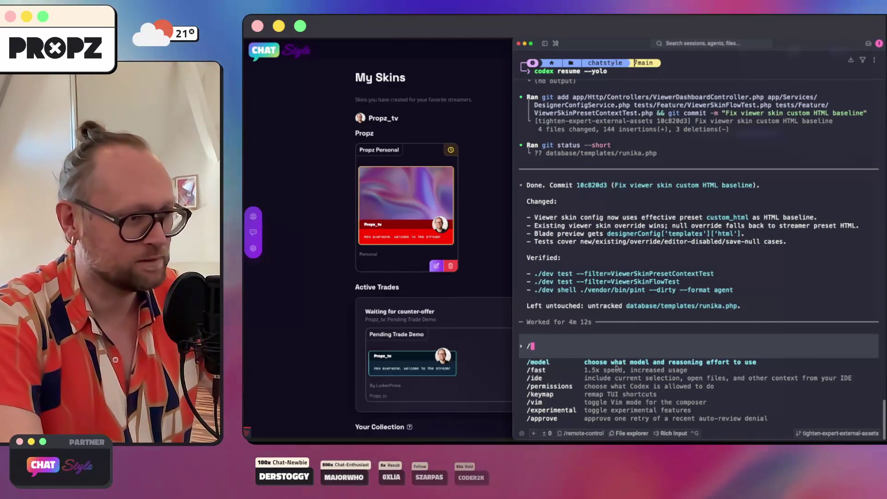
{"action": "type", "text": "c"}
{"action": "key", "text": "BackSpace"}
{"action": "key", "text": "BackSpace"}
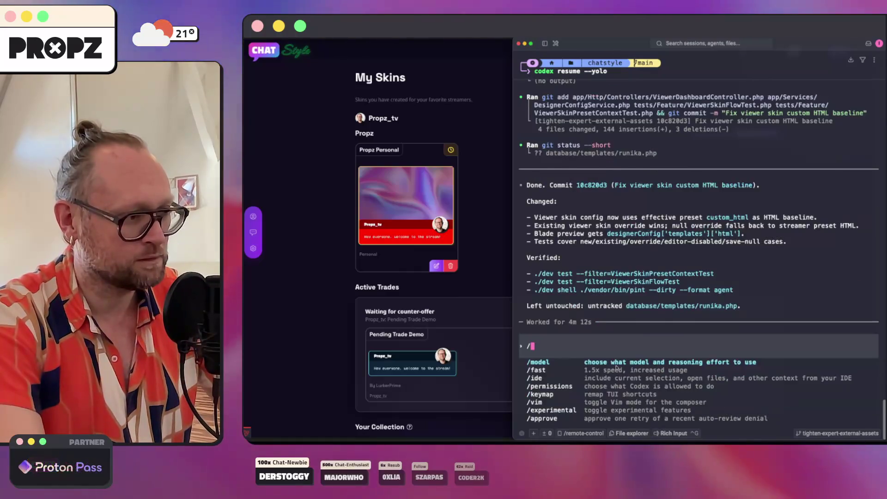
{"action": "key", "text": "Escape"}
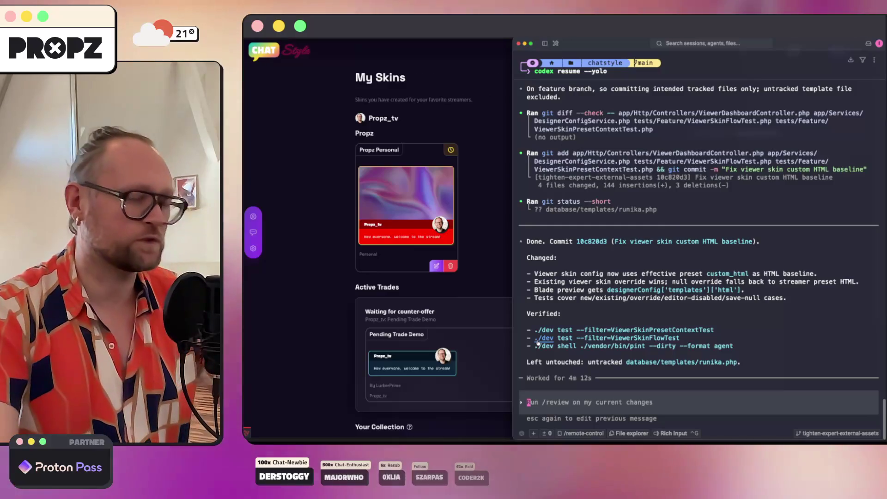
{"action": "left_click", "coordinate": [359, 322]}
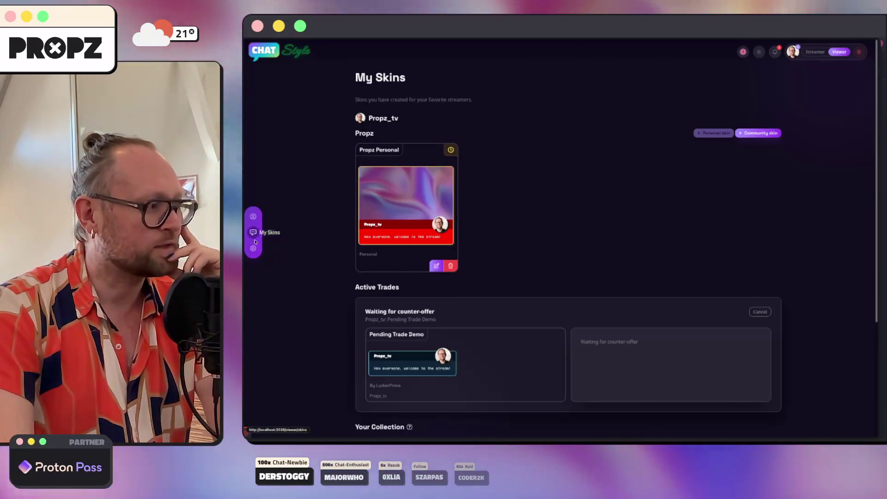
{"action": "left_click", "coordinate": [376, 439]}
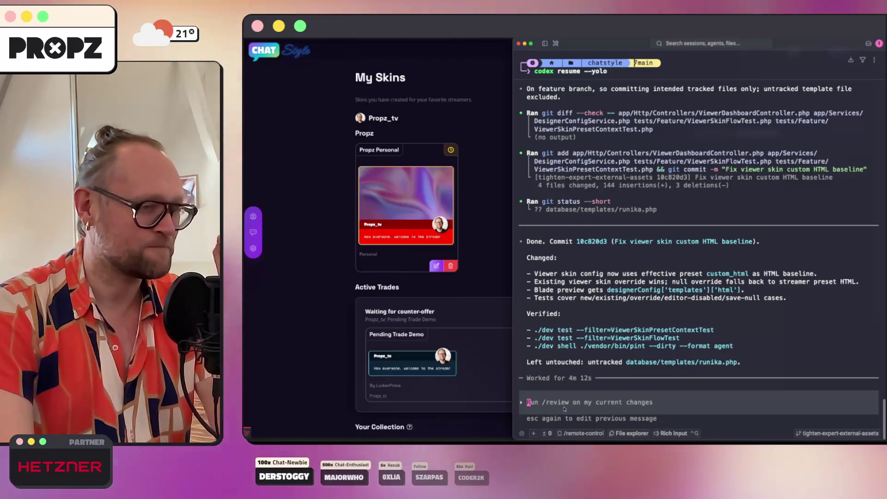
Abandon the half-typed /clear, bring the browser forward and open Zen's quick tab search.
{"action": "type", "text": "/"}
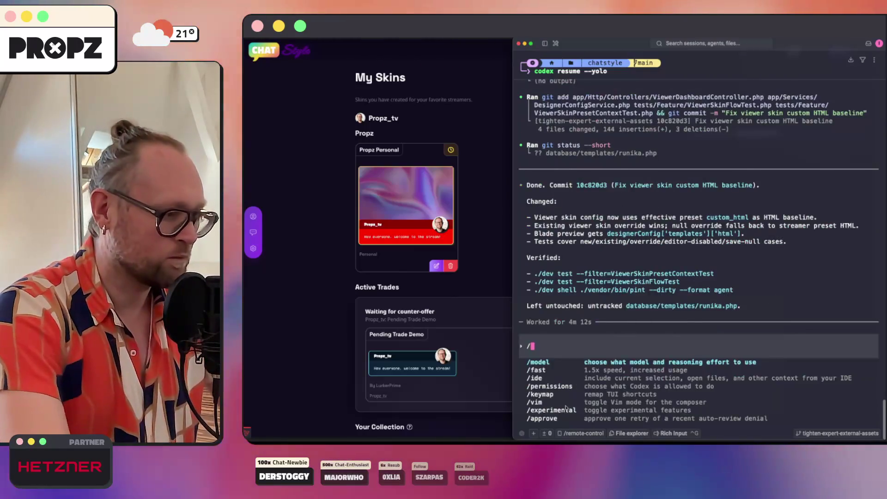
{"action": "type", "text": "clear"}
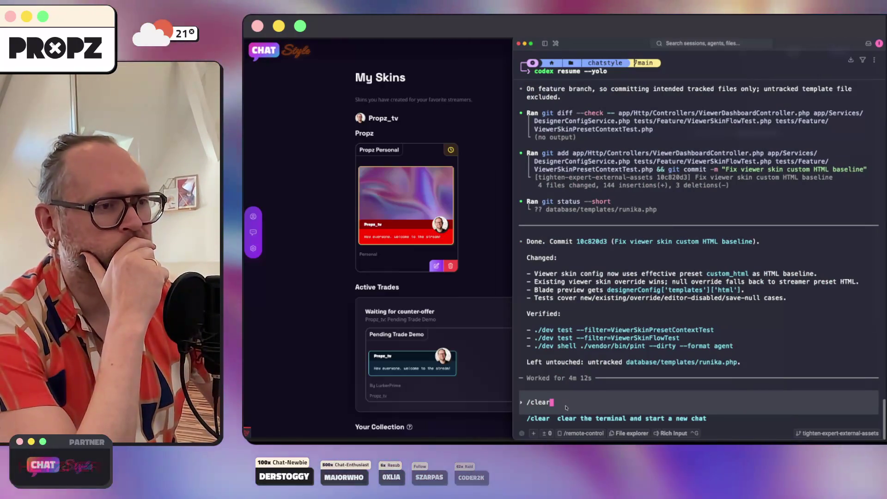
{"action": "key", "text": "BackSpace"}
{"action": "key", "text": "BackSpace"}
{"action": "key", "text": "BackSpace"}
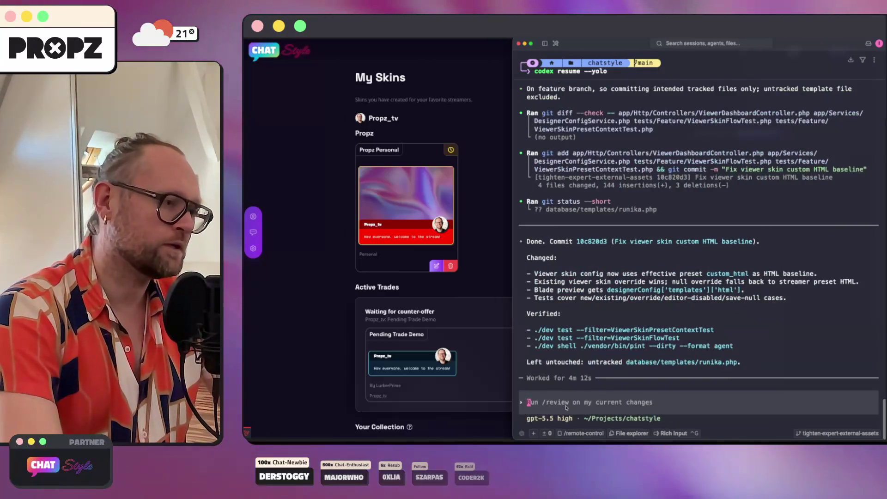
{"action": "left_click", "coordinate": [275, 367]}
{"action": "key", "text": "super+t"}
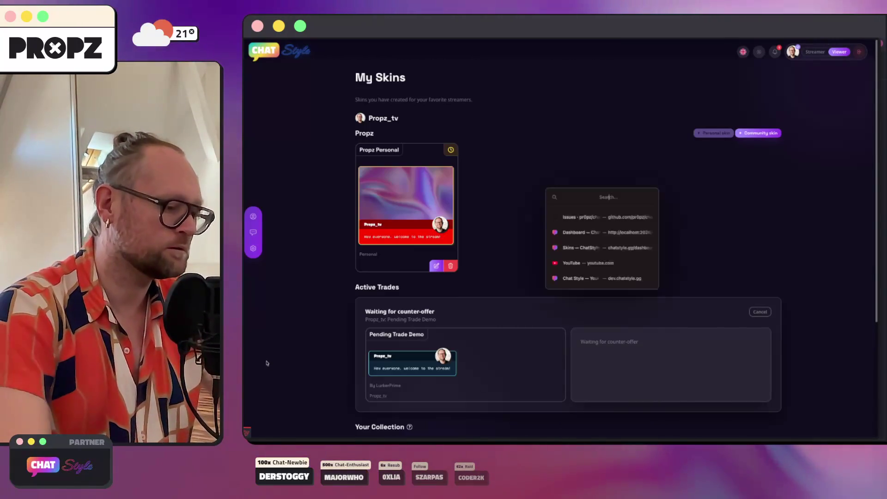
Search 'issu' in the tab search and open the chatstyle-issues open issues list.
{"action": "type", "text": "issu"}
{"action": "key", "text": "Down"}
{"action": "key", "text": "Return"}
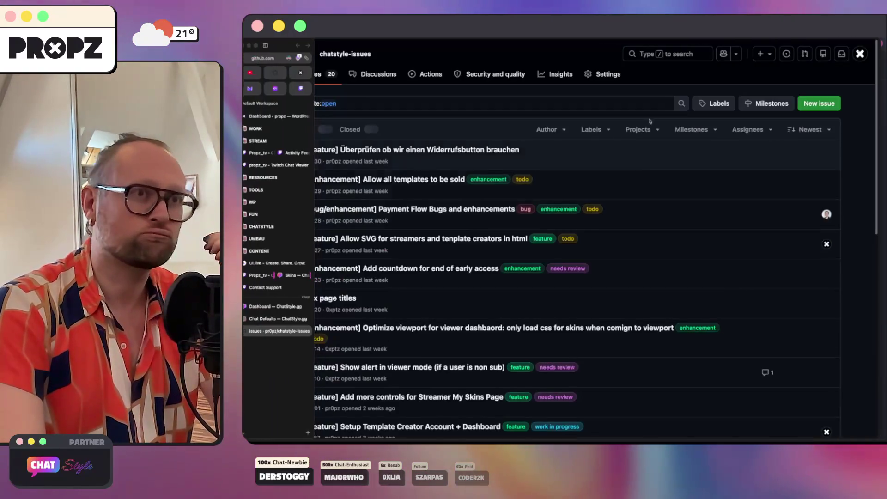
{"action": "left_click_drag", "start_coordinate": [874, 40], "coordinate": [882, 41]}
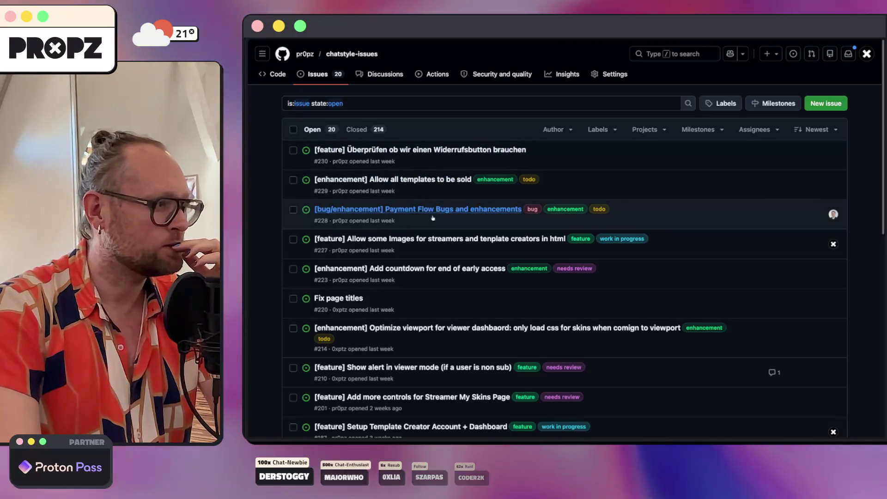
Check the link menu for issue #227, dismiss it, and bring the Codex terminal back.
{"action": "right_click", "coordinate": [413, 238]}
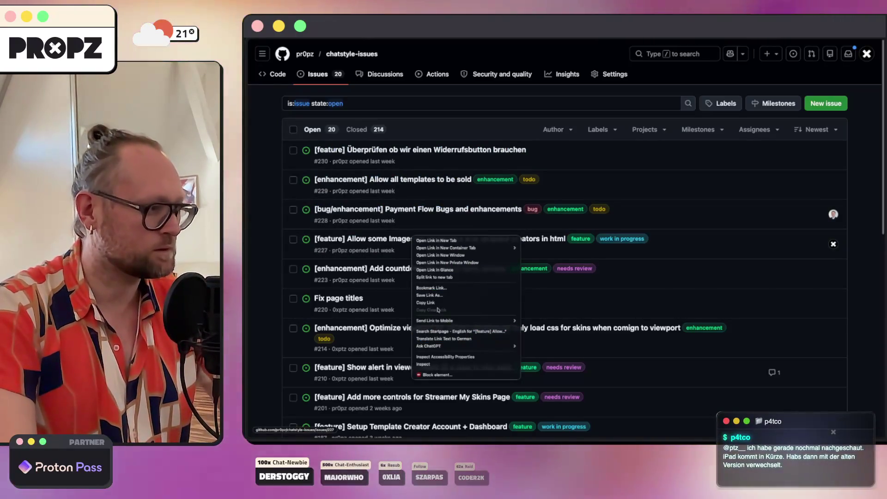
{"action": "key", "text": "Escape"}
{"action": "left_click", "coordinate": [375, 437]}
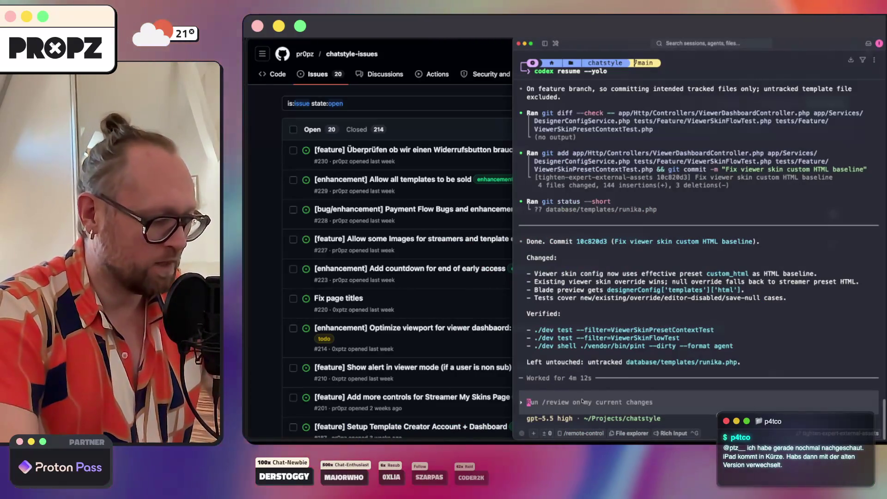
Ask Codex to create a PR closing issue #227, then hide the terminal and close the issues tab.
{"action": "type", "text": "0"}
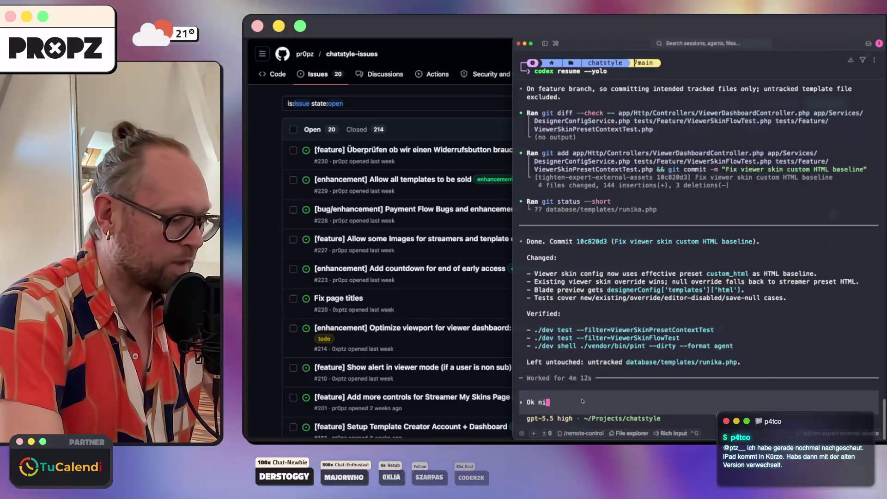
{"action": "type", "text": "reate a PR and mention to close this is"}
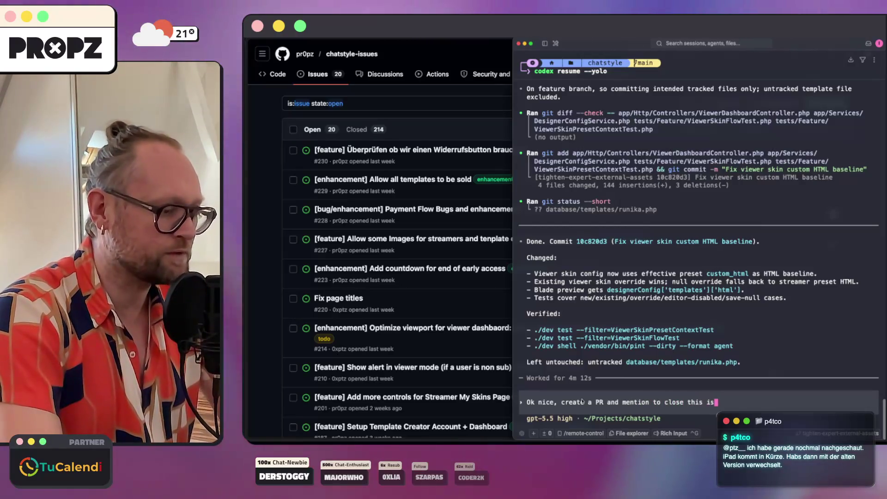
{"action": "key", "text": "shift+Return"}
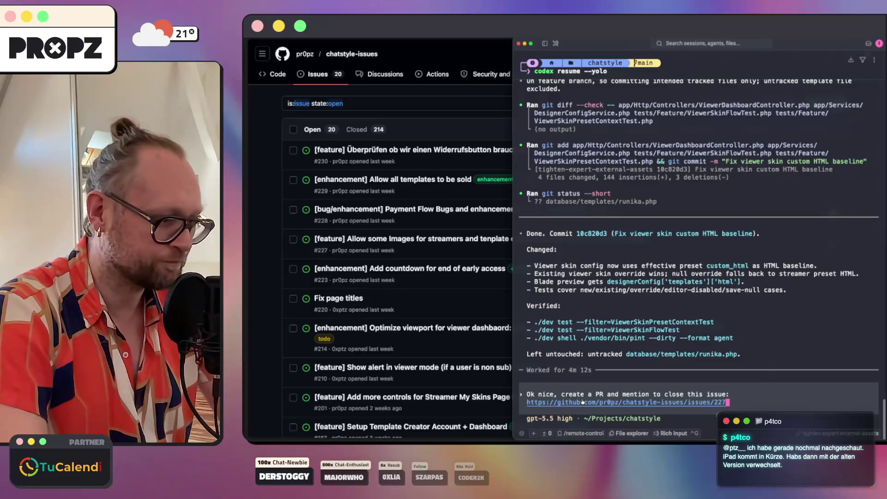
{"action": "key", "text": "Return"}
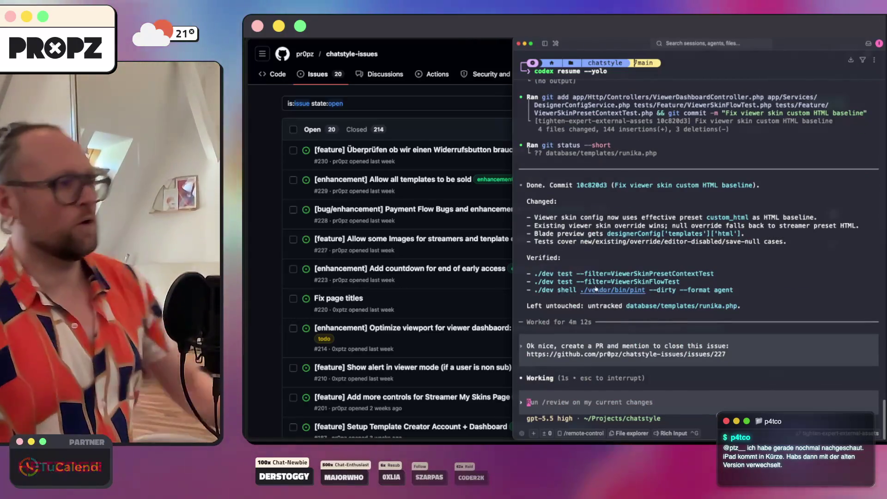
{"action": "left_click", "coordinate": [422, 121]}
{"action": "mouse_move", "coordinate": [245, 296]}
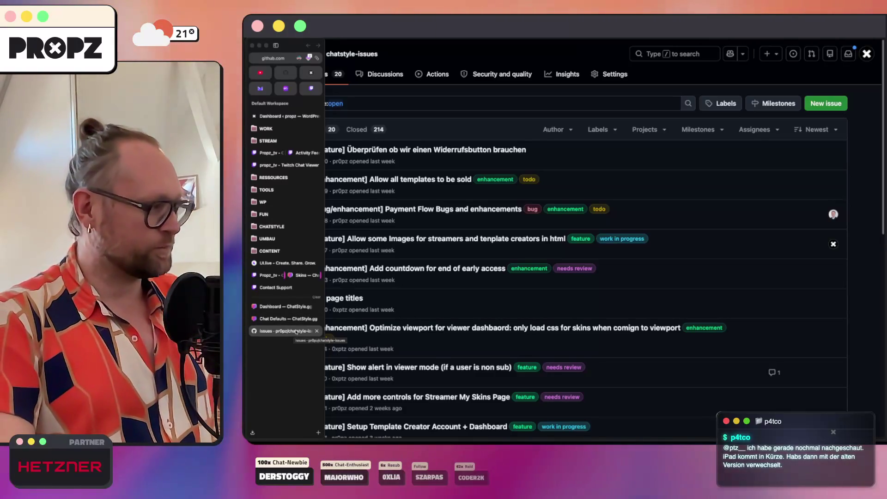
{"action": "left_click", "coordinate": [316, 331]}
Close the Issues and Chat Defaults tabs and unfold runika.php's html_template block in PhpStorm.
{"action": "left_click", "coordinate": [289, 318]}
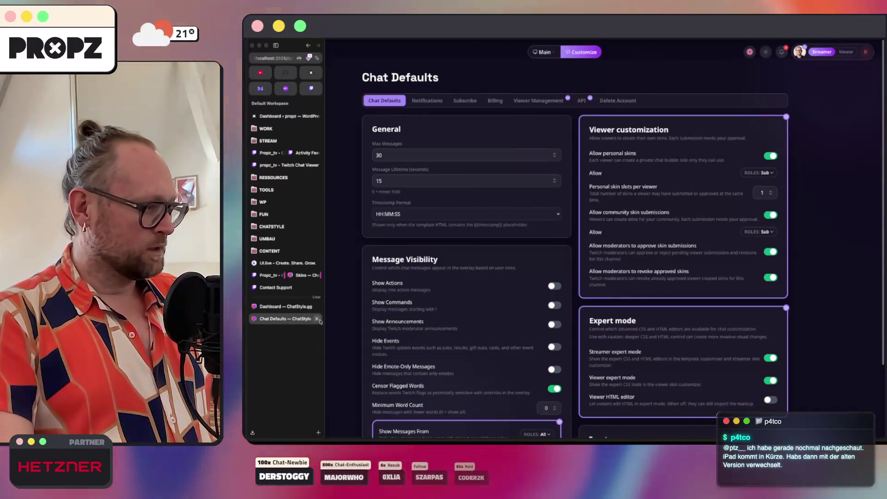
{"action": "left_click", "coordinate": [316, 319]}
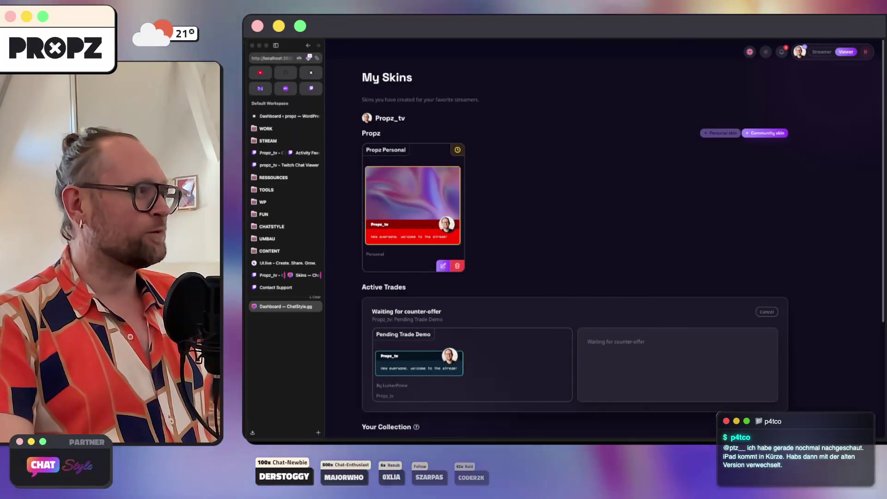
{"action": "key", "text": "super+Tab"}
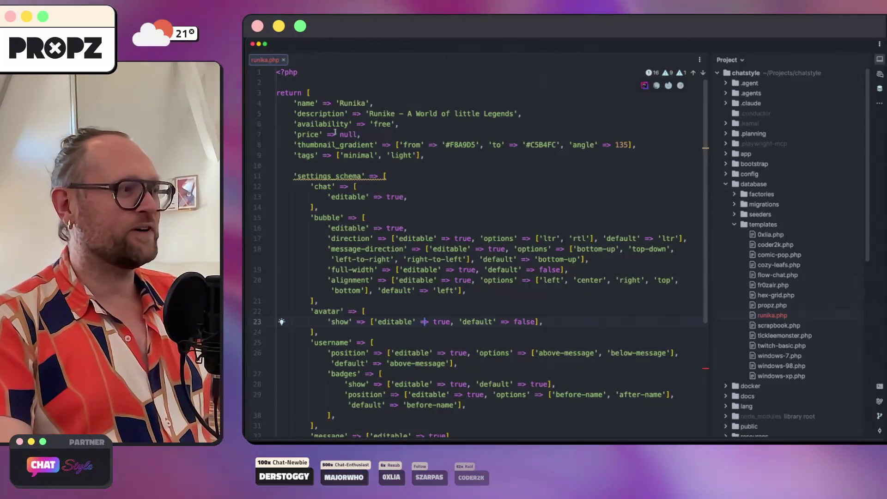
{"action": "scroll", "coordinate": [403, 259], "scroll_direction": "down", "scroll_amount": 5}
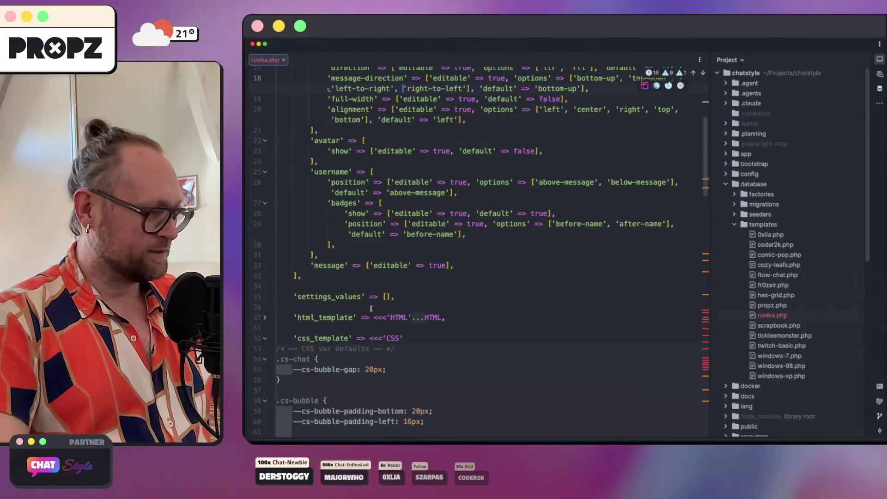
{"action": "scroll", "coordinate": [371, 308], "scroll_direction": "down", "scroll_amount": 3}
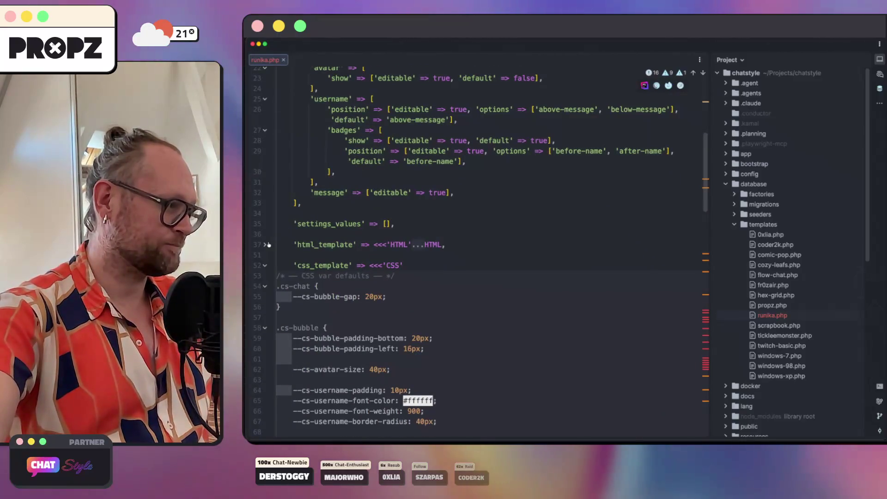
{"action": "left_click", "coordinate": [267, 244]}
{"action": "scroll", "coordinate": [365, 262], "scroll_direction": "down", "scroll_amount": 3}
{"action": "scroll", "coordinate": [365, 262], "scroll_direction": "down", "scroll_amount": 4}
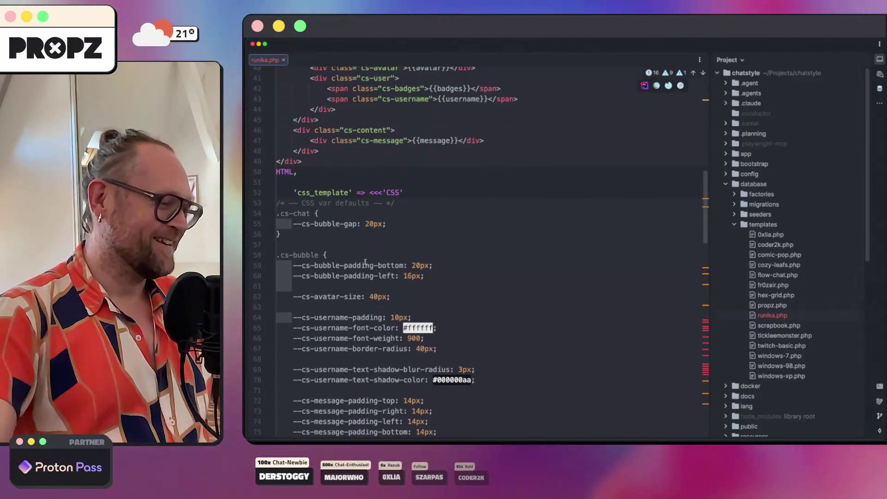
Open a Finder window of the exported dialog images, then bring the browser back.
{"action": "left_click", "coordinate": [311, 439]}
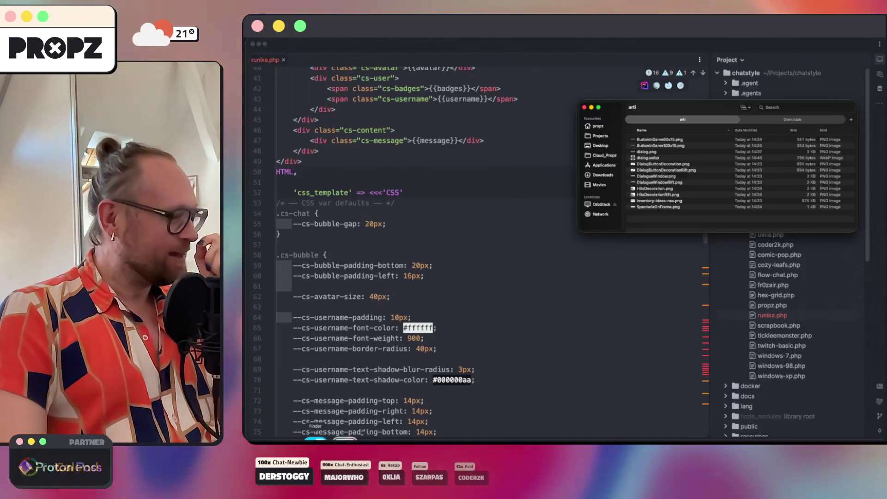
{"action": "mouse_move", "coordinate": [337, 440]}
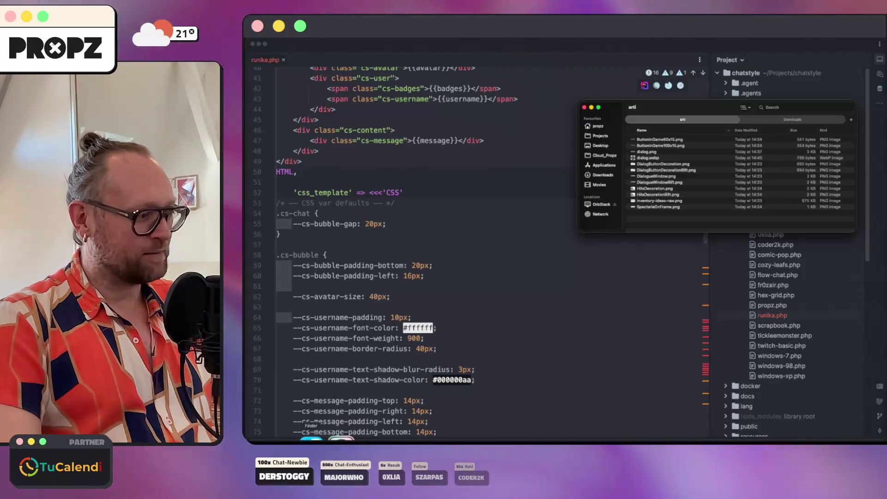
{"action": "left_click", "coordinate": [334, 439]}
Search the web for 'runika game' and open its Steam store page.
{"action": "key", "text": "ctrl+t"}
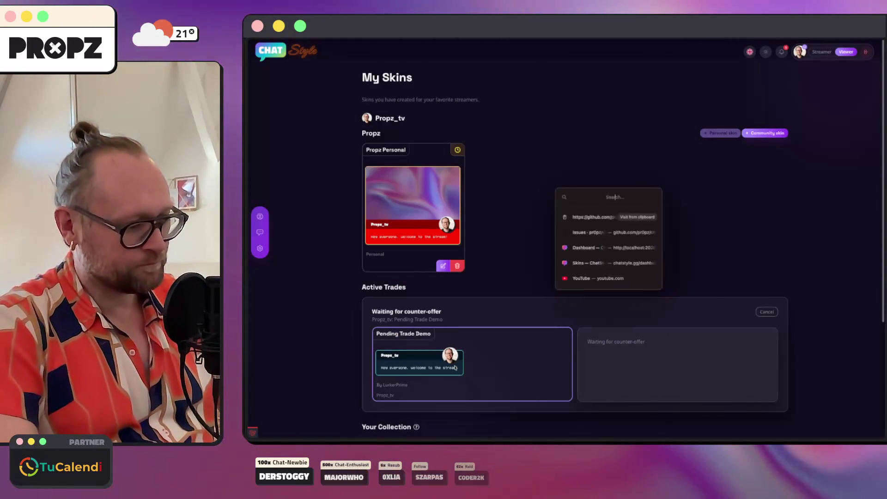
{"action": "type", "text": "runika game"}
{"action": "key", "text": "Return"}
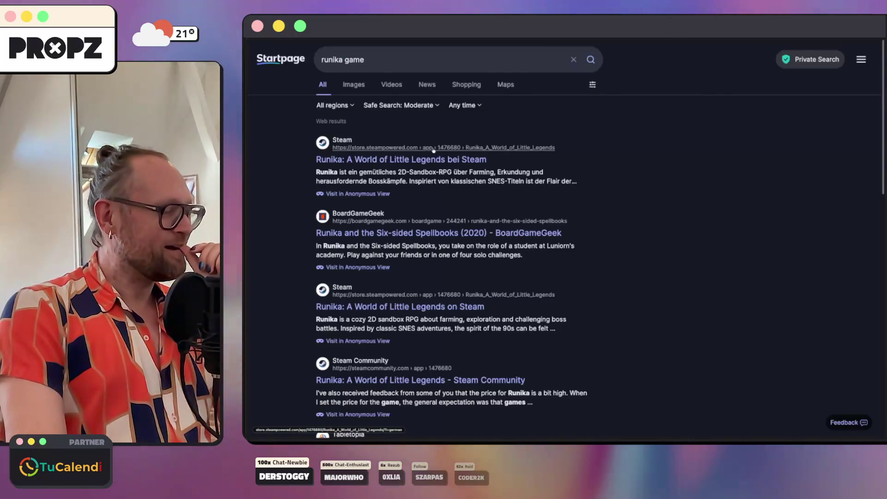
{"action": "left_click", "coordinate": [394, 159]}
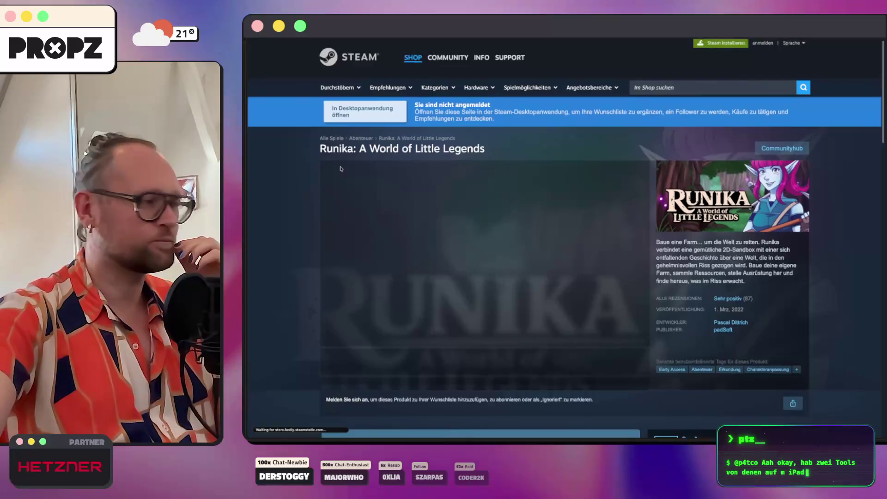
{"action": "scroll", "coordinate": [447, 209], "scroll_direction": "down", "scroll_amount": 2}
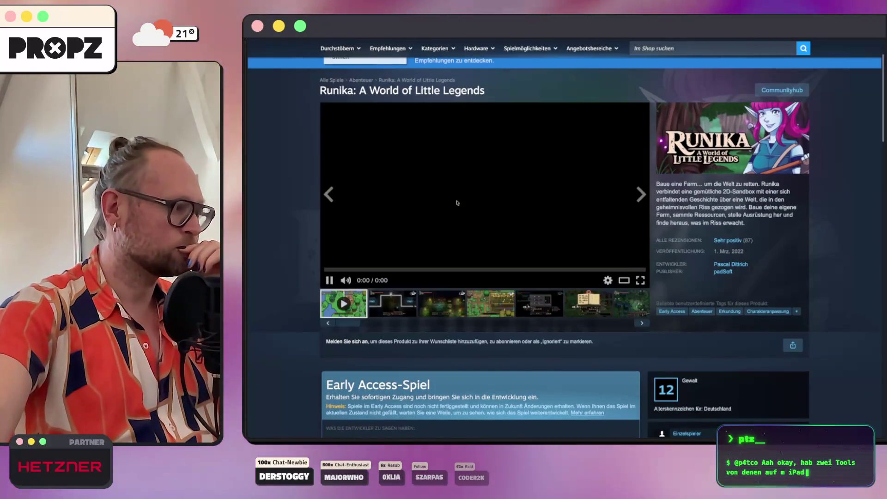
Cycle through the screenshots until the dark dungeon shot with the dialogue box is shown.
{"action": "left_click", "coordinate": [392, 302]}
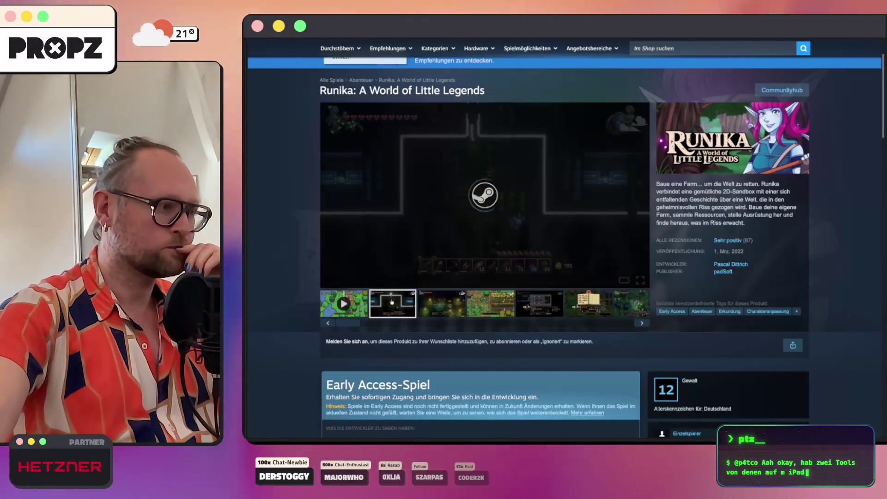
{"action": "left_click", "coordinate": [438, 298]}
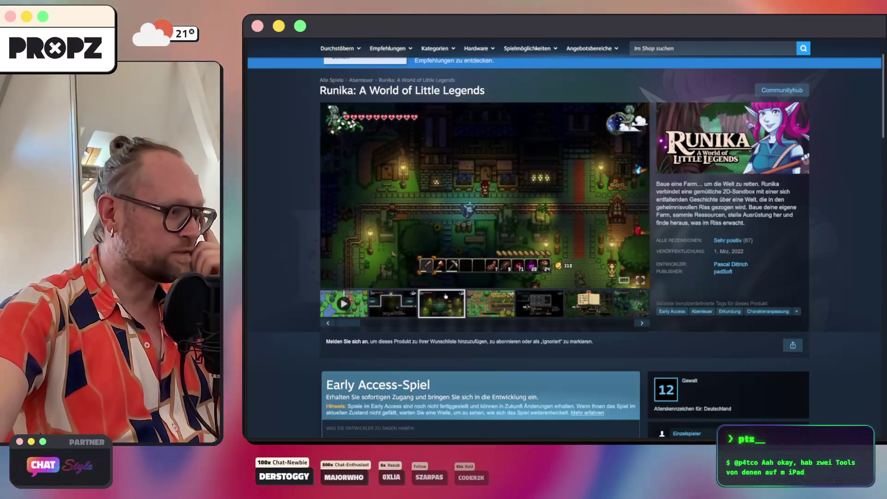
{"action": "left_click", "coordinate": [490, 299]}
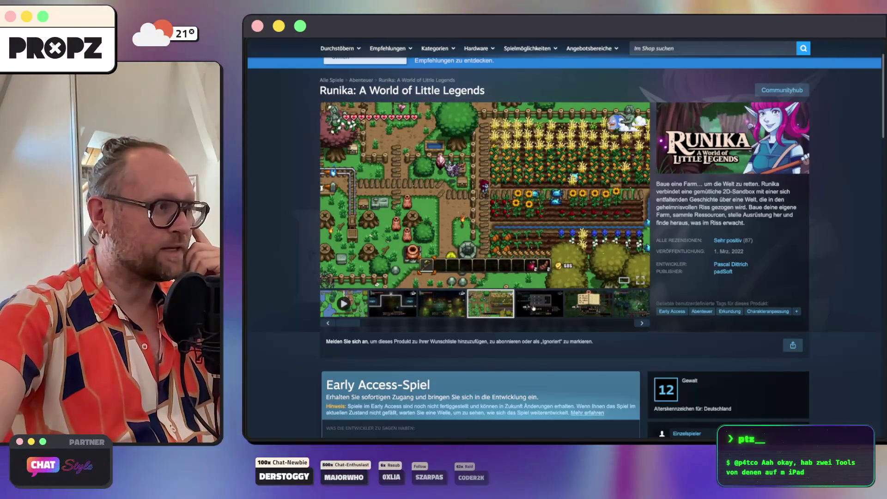
{"action": "left_click", "coordinate": [536, 307]}
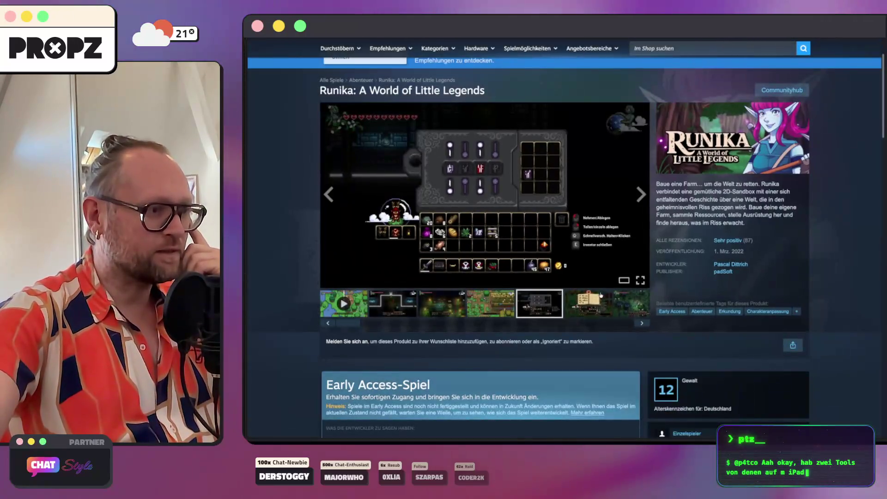
{"action": "left_click", "coordinate": [601, 296]}
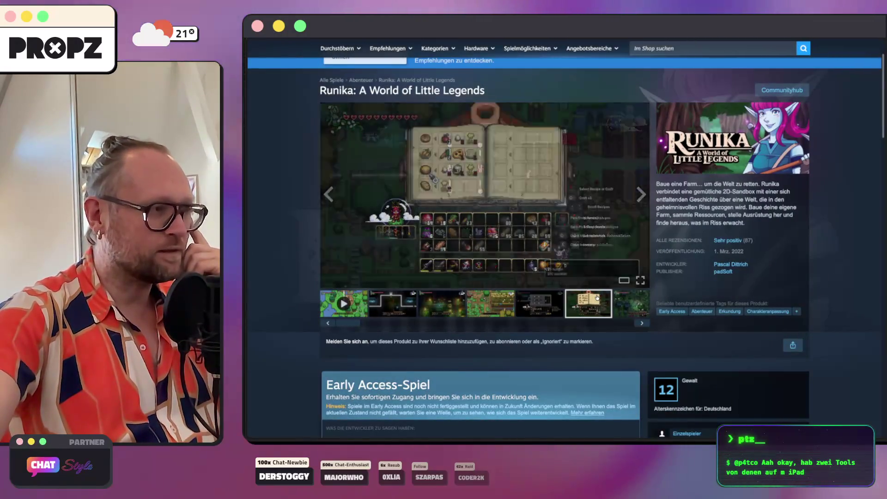
{"action": "left_click", "coordinate": [637, 298]}
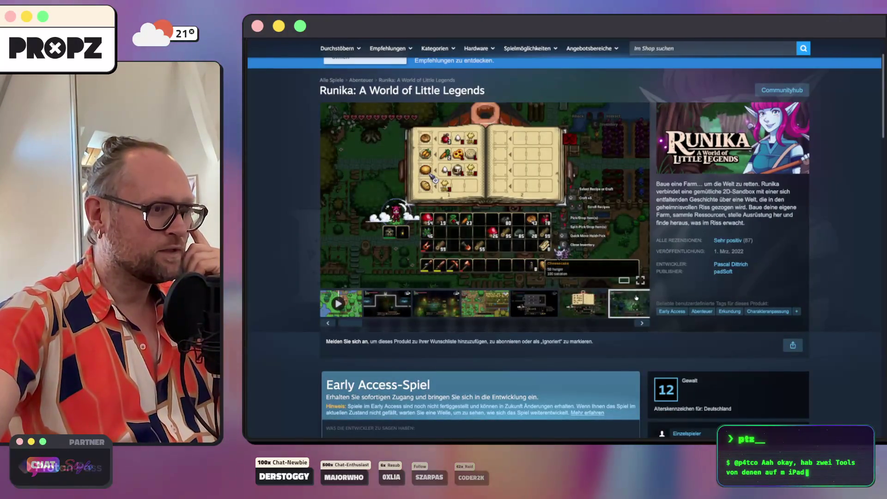
{"action": "left_click", "coordinate": [434, 305]}
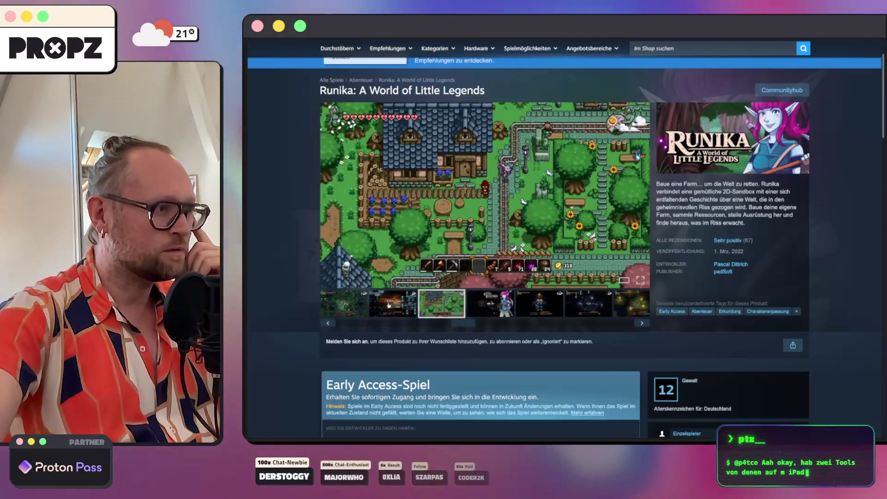
{"action": "left_click", "coordinate": [377, 305]}
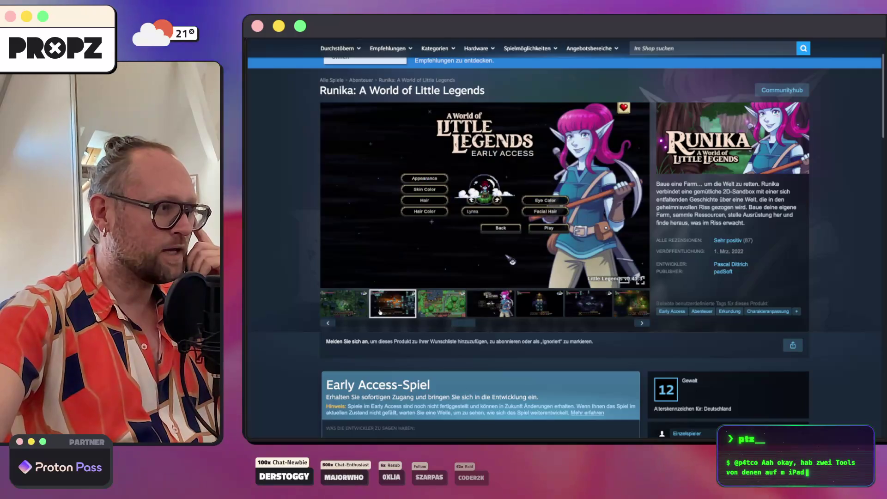
{"action": "left_click", "coordinate": [380, 312]}
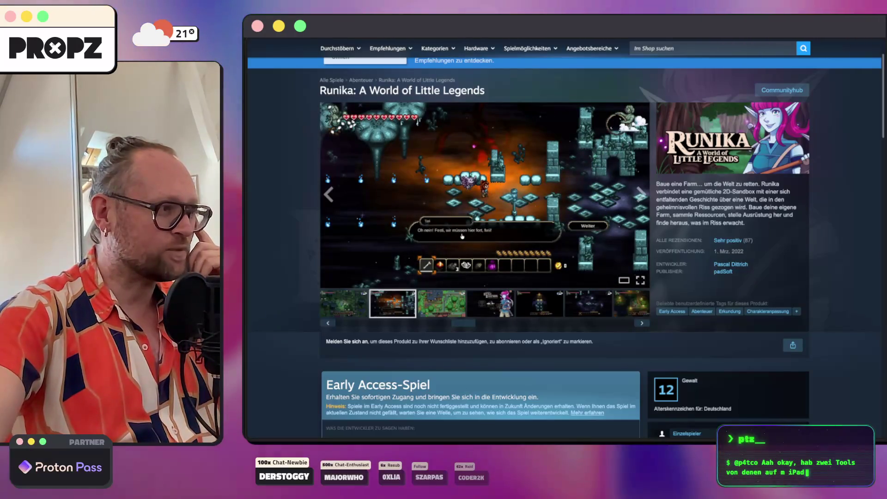
{"action": "scroll", "coordinate": [463, 236], "scroll_direction": "up", "scroll_amount": 5}
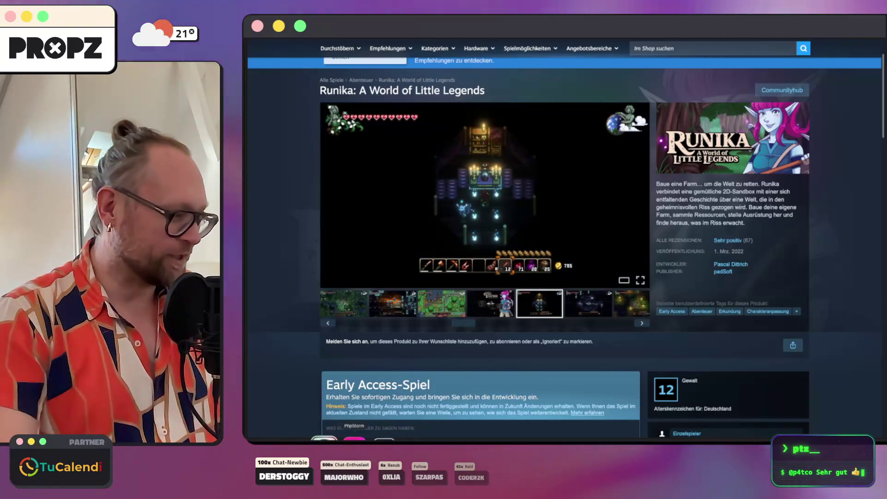
Open Affinity.dmg from Downloads, drag Affinity into Applications, and close the installer windows.
{"action": "left_click", "coordinate": [310, 439]}
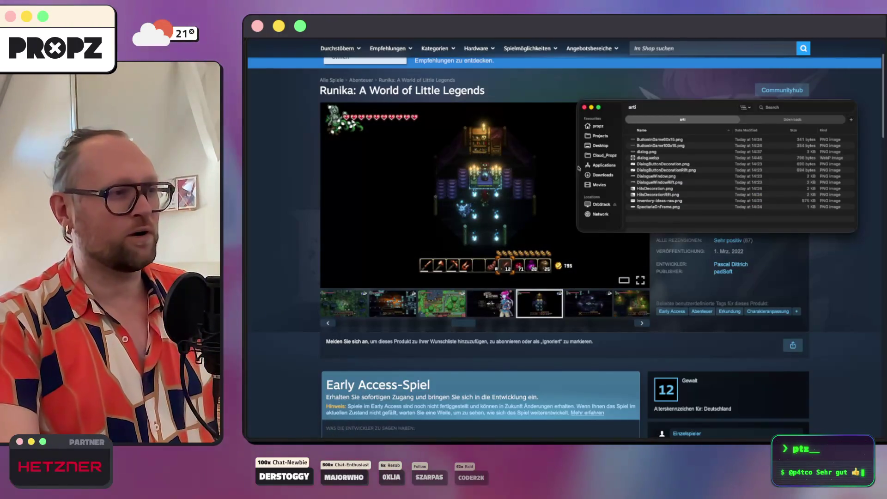
{"action": "left_click", "coordinate": [602, 146]}
{"action": "left_click", "coordinate": [600, 176]}
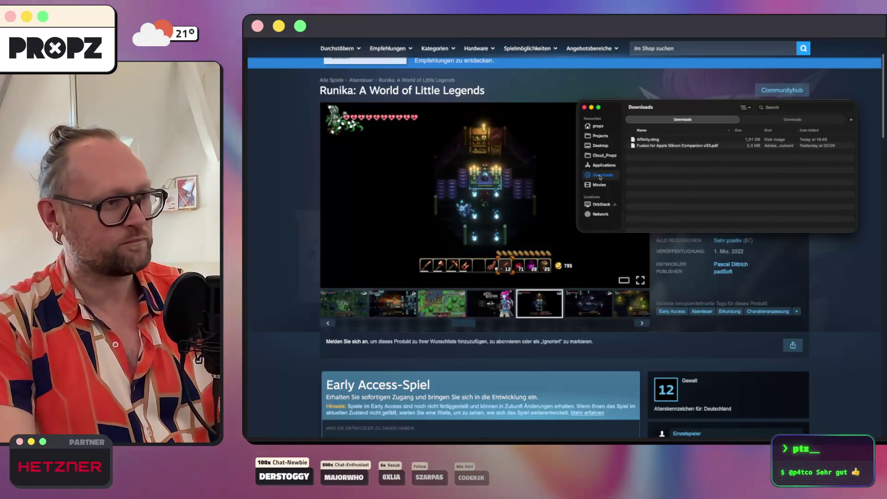
{"action": "left_click", "coordinate": [656, 140]}
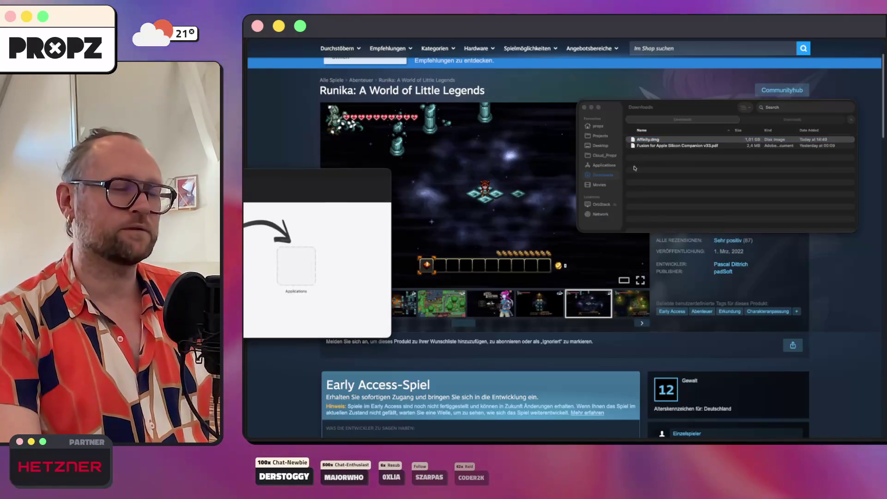
{"action": "mouse_move", "coordinate": [247, 259]}
{"action": "left_mouse_down"}
{"action": "mouse_move", "coordinate": [278, 253]}
{"action": "mouse_move", "coordinate": [296, 268]}
{"action": "left_mouse_up"}
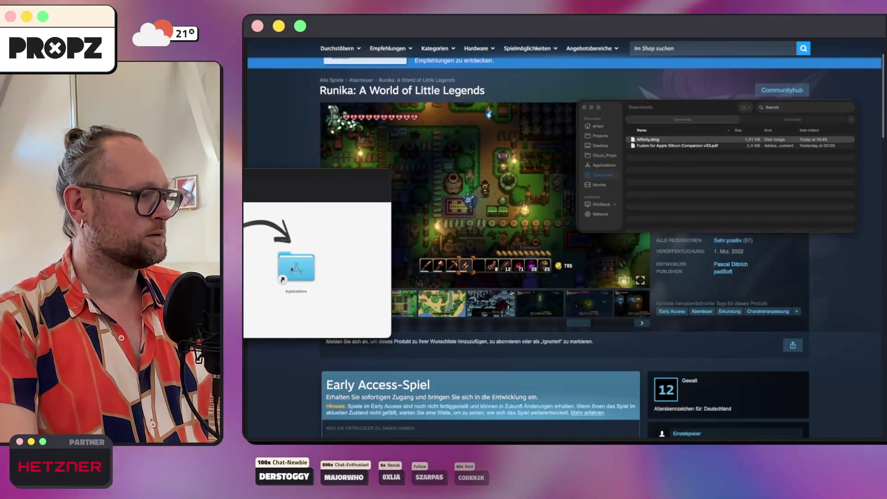
{"action": "key", "text": "super+w"}
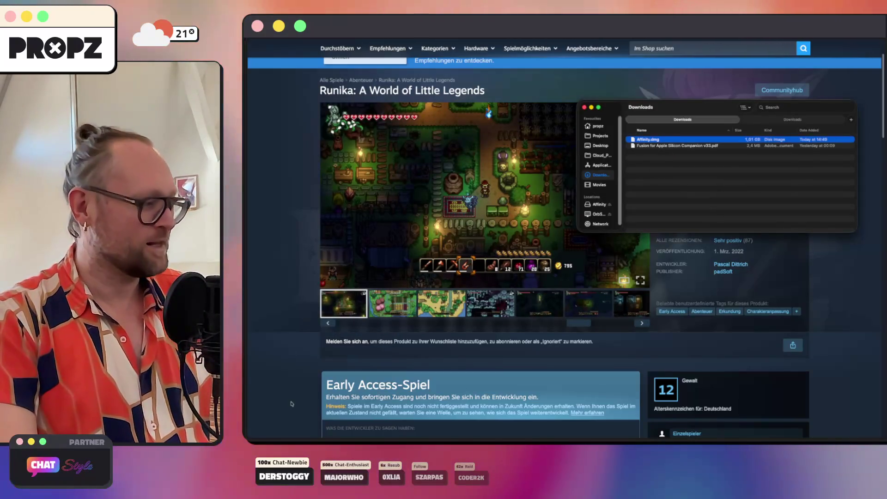
{"action": "key", "text": "super+w"}
Bring Finder back and navigate through the home folder to the Desktop folder.
{"action": "left_click", "coordinate": [313, 439]}
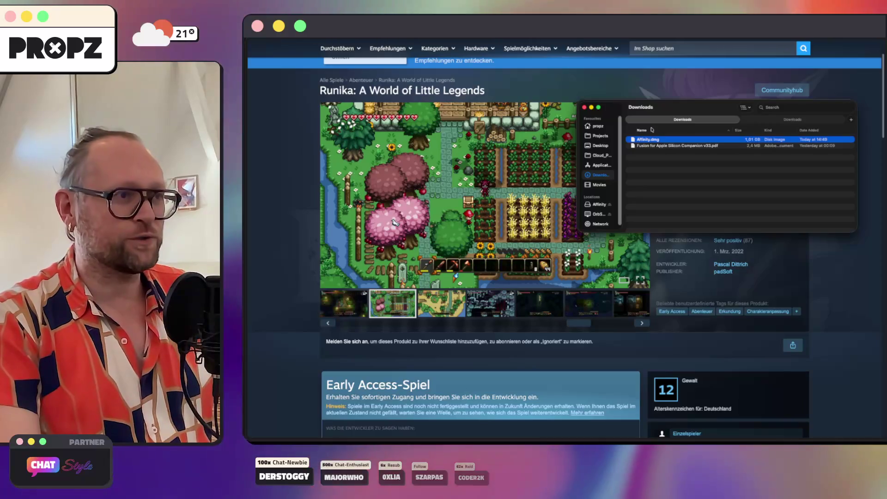
{"action": "left_click", "coordinate": [774, 120]}
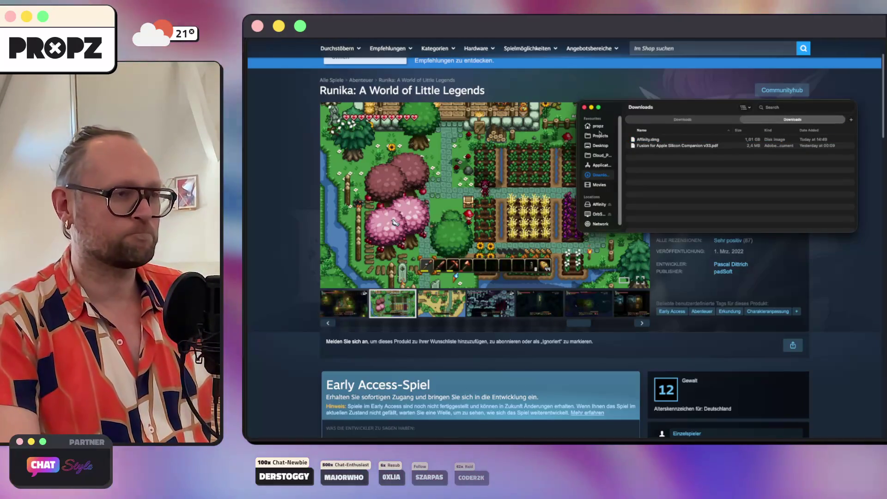
{"action": "left_click", "coordinate": [598, 126]}
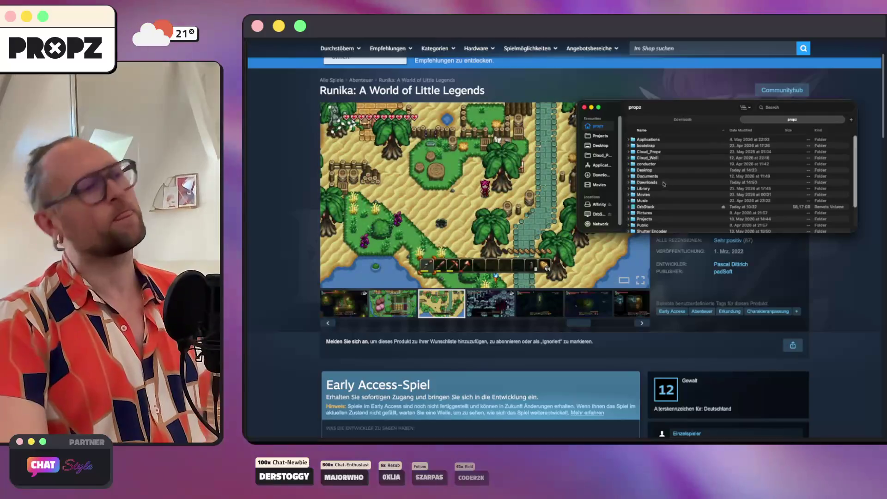
{"action": "left_click", "coordinate": [601, 146]}
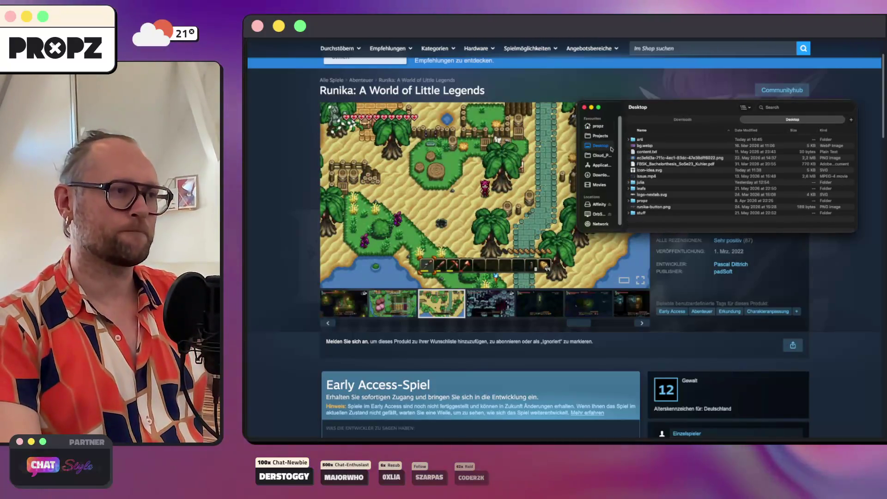
In the arti folder, rename the 796-byte dialog.webp export to runika-dialogue.webp.
{"action": "double_click", "coordinate": [647, 140]}
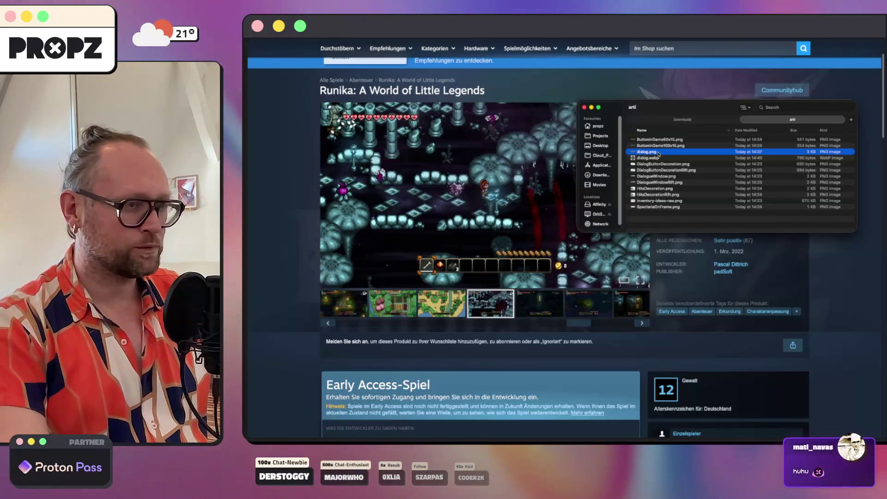
{"action": "key", "text": "Down"}
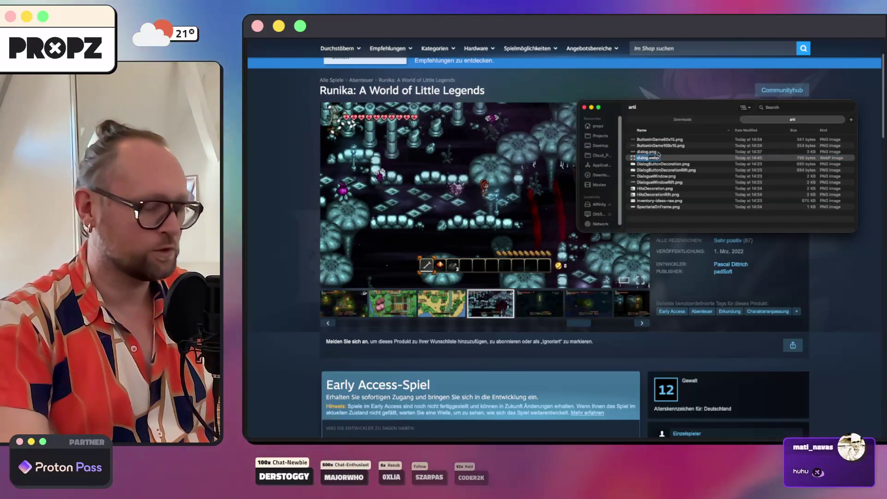
{"action": "type", "text": "a"}
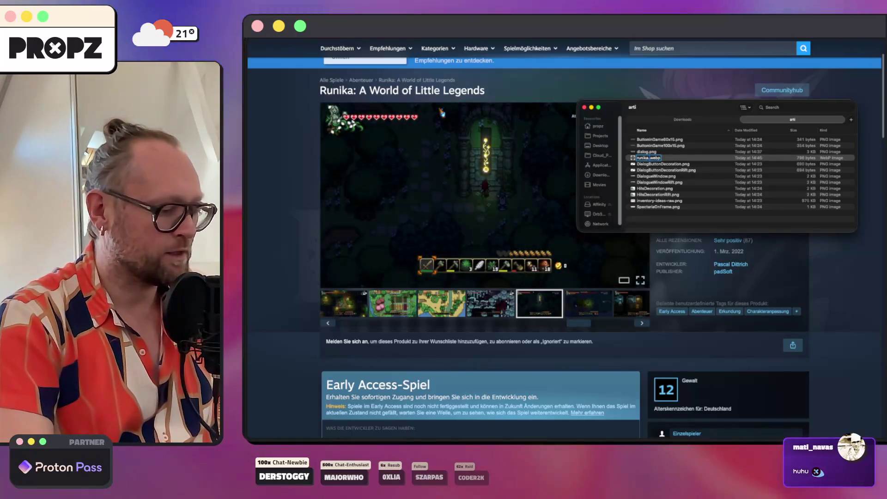
{"action": "type", "text": "-dial"}
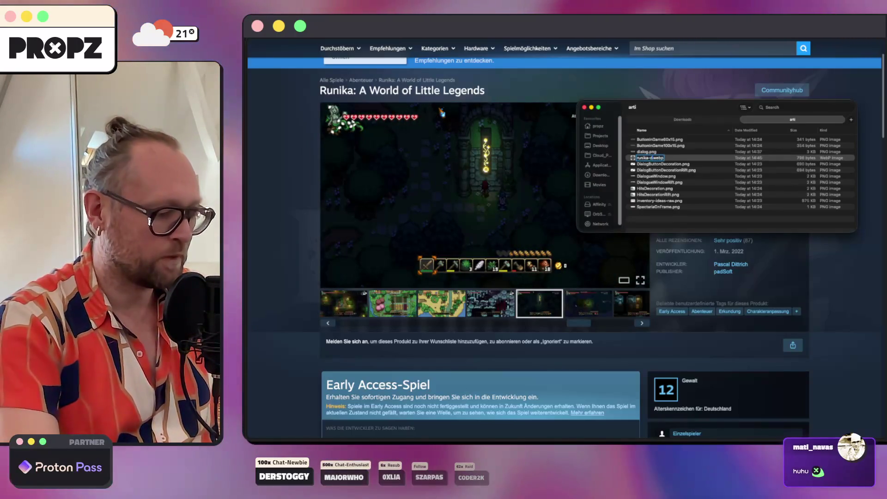
{"action": "type", "text": "ogue"}
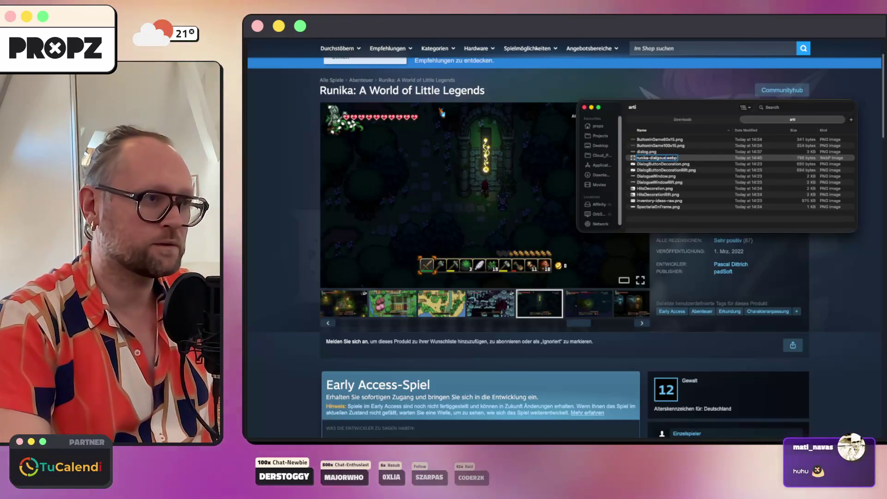
{"action": "key", "text": "BackSpace"}
{"action": "key", "text": "BackSpace"}
{"action": "key", "text": "BackSpace"}
{"action": "type", "text": "ogue"}
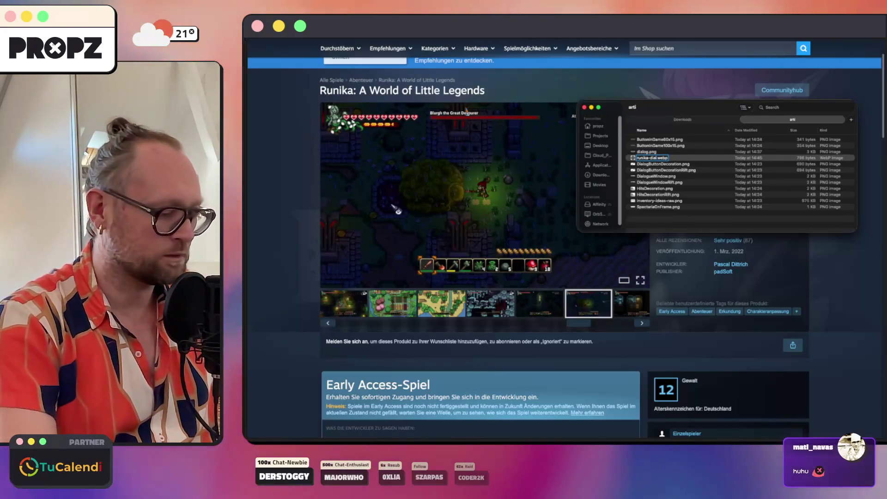
{"action": "key", "text": "Return"}
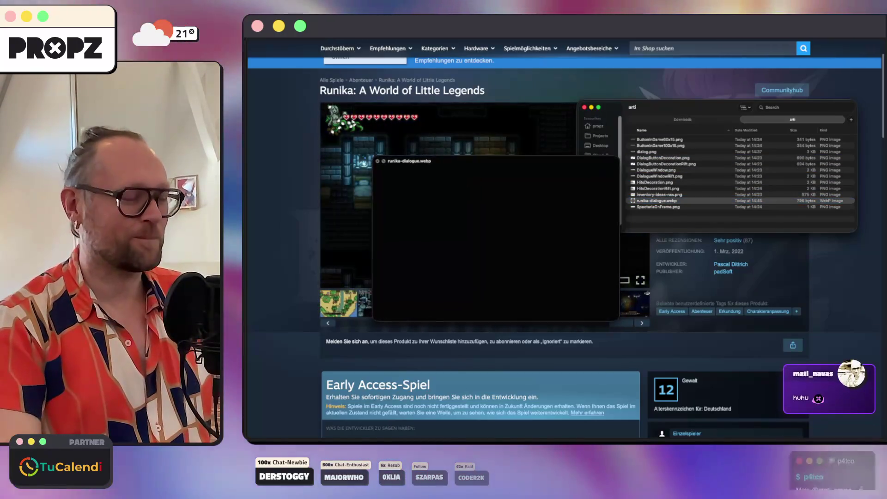
{"action": "left_click_drag", "start_coordinate": [657, 111], "coordinate": [623, 131]}
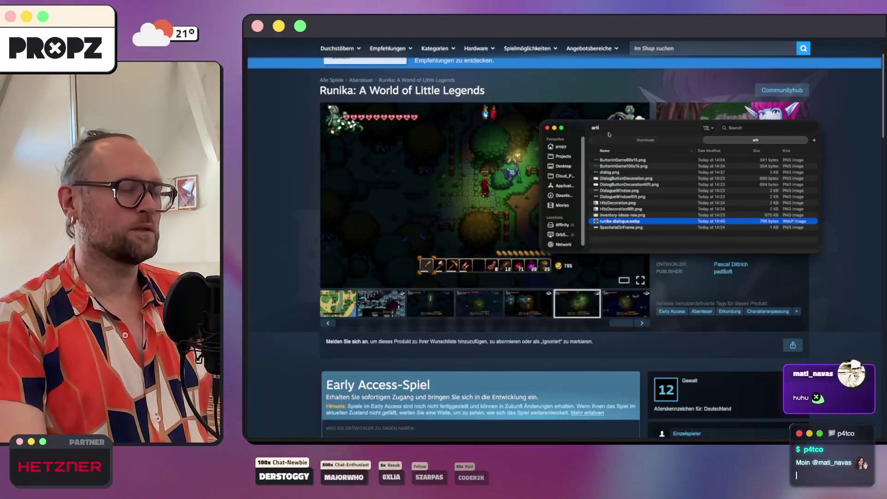
Navigate Finder to Projects/chatstyle/public/images, then return to the 'runika game' search results.
{"action": "left_click", "coordinate": [567, 160]}
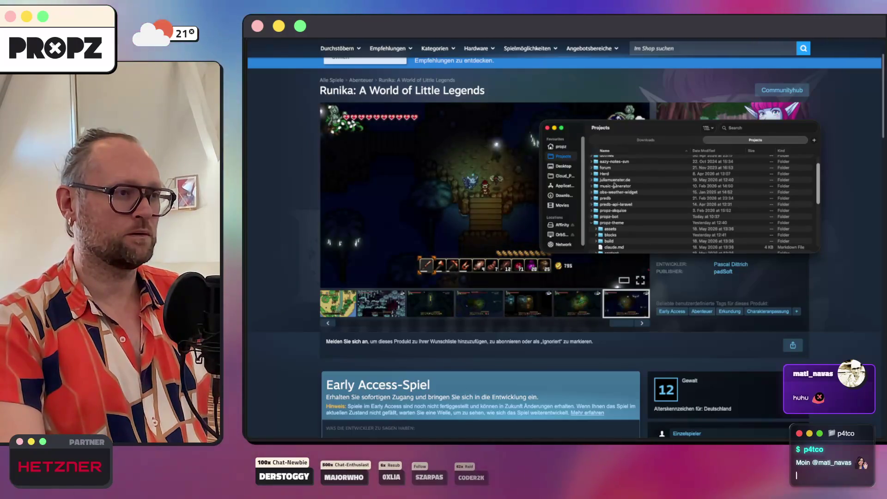
{"action": "scroll", "coordinate": [814, 181], "scroll_direction": "up", "scroll_amount": 2}
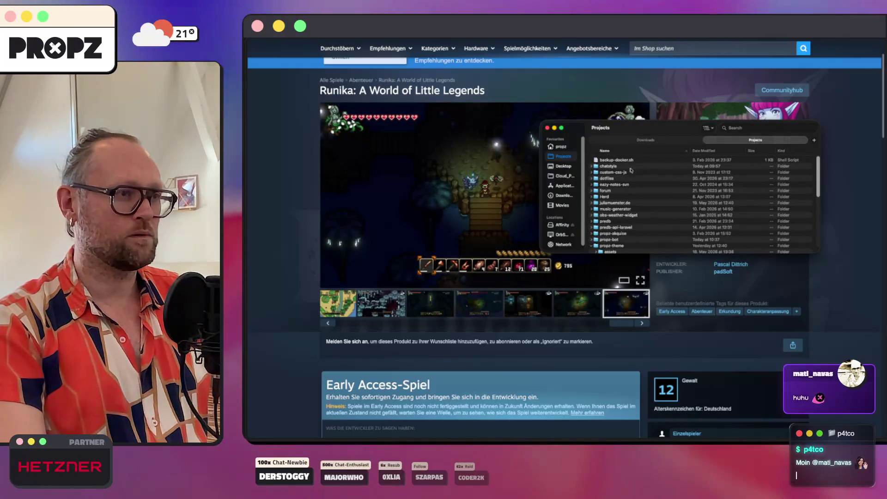
{"action": "double_click", "coordinate": [607, 166]}
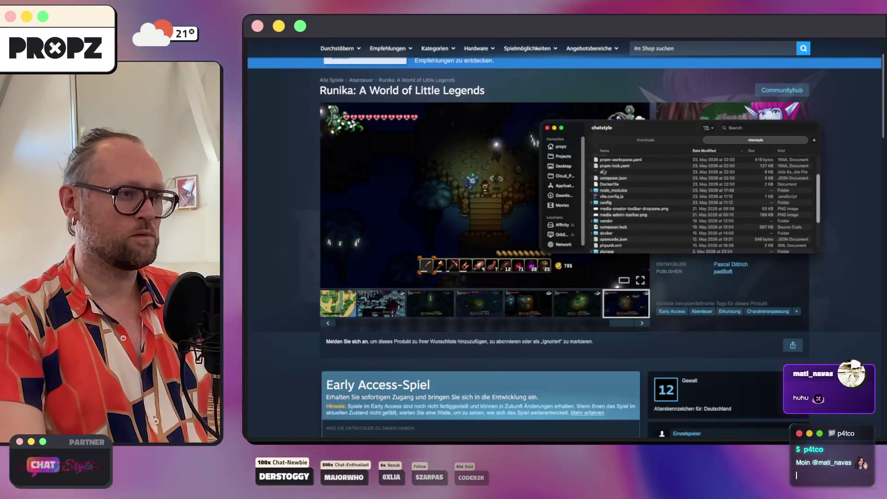
{"action": "scroll", "coordinate": [785, 198], "scroll_direction": "down", "scroll_amount": 5}
{"action": "left_click", "coordinate": [607, 205]}
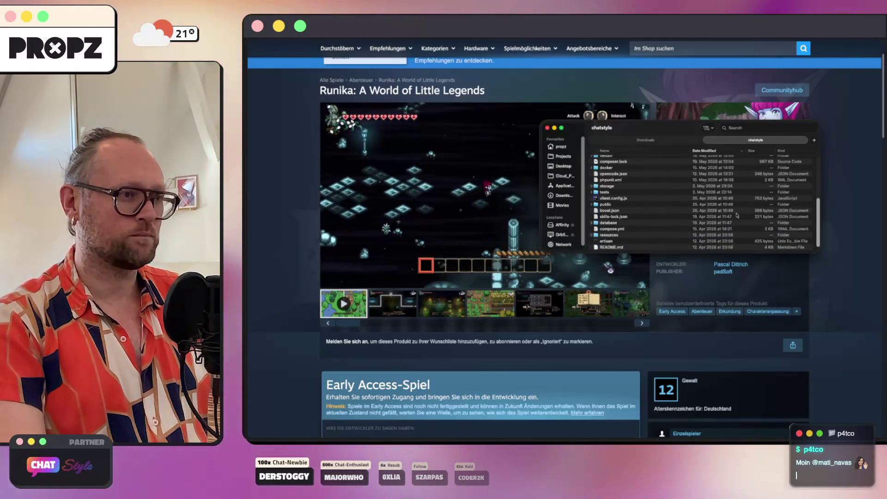
{"action": "double_click", "coordinate": [608, 205]}
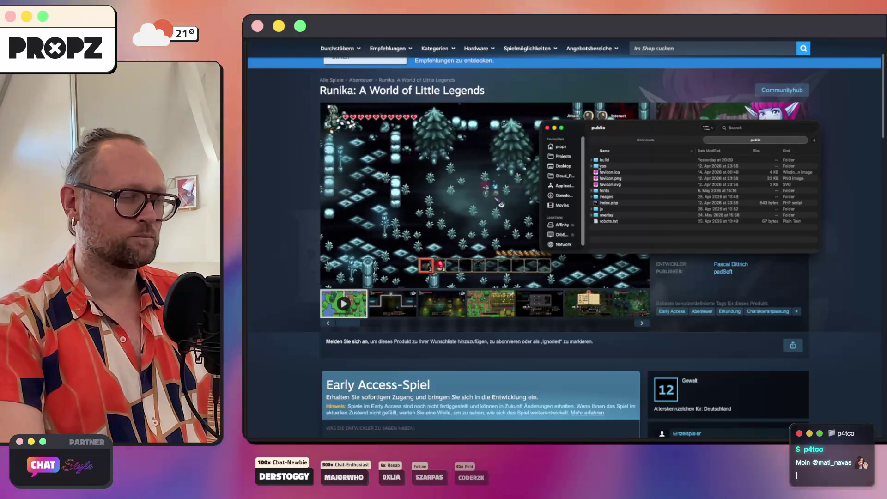
{"action": "left_click", "coordinate": [601, 198]}
{"action": "double_click", "coordinate": [602, 198]}
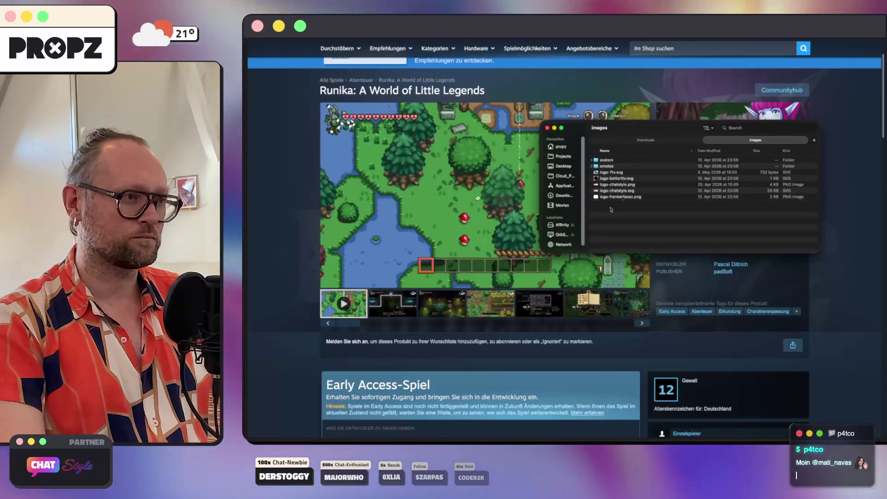
{"action": "left_click", "coordinate": [434, 257]}
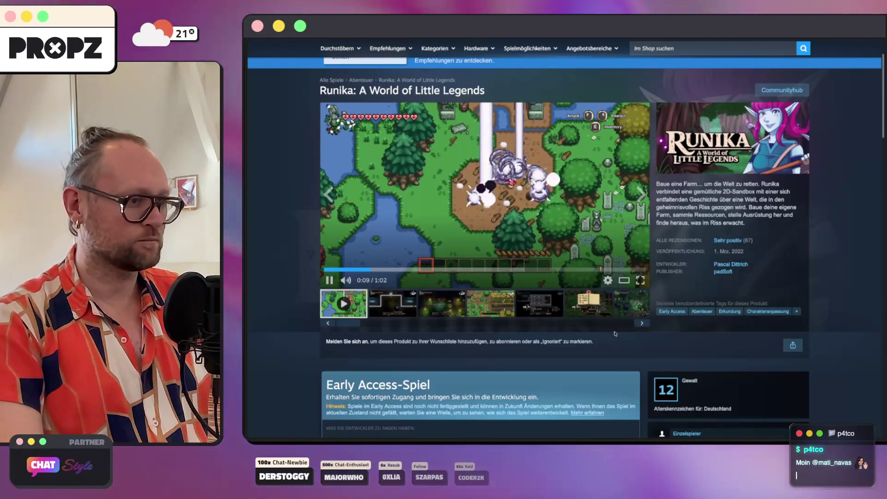
{"action": "key", "text": "super+bracketleft"}
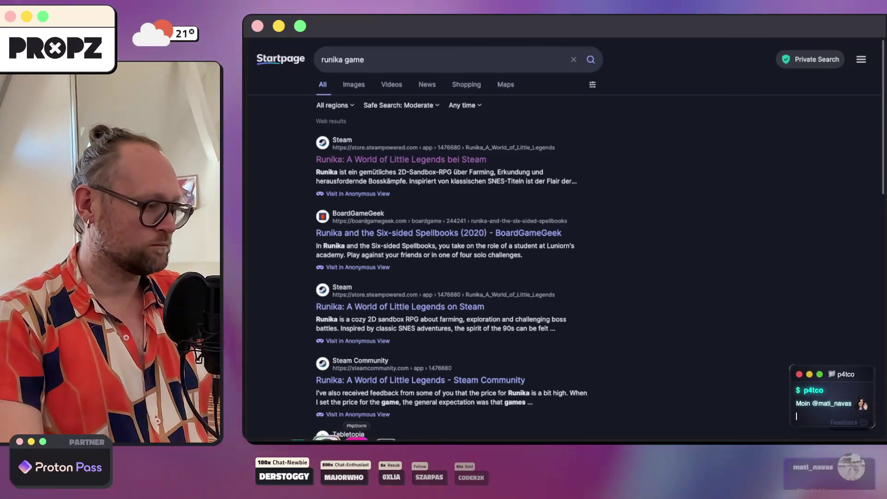
Scroll runika.php in PhpStorm to the end of its css_template, then return to the browser.
{"action": "left_click", "coordinate": [354, 439]}
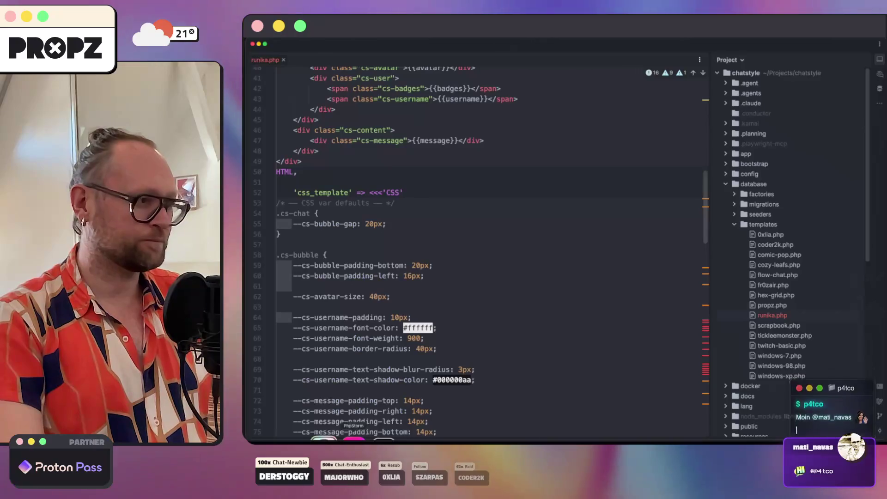
{"action": "mouse_move", "coordinate": [705, 203]}
{"action": "left_mouse_down"}
{"action": "mouse_move", "coordinate": [702, 370]}
{"action": "mouse_move", "coordinate": [702, 296]}
{"action": "mouse_move", "coordinate": [689, 391]}
{"action": "left_mouse_up"}
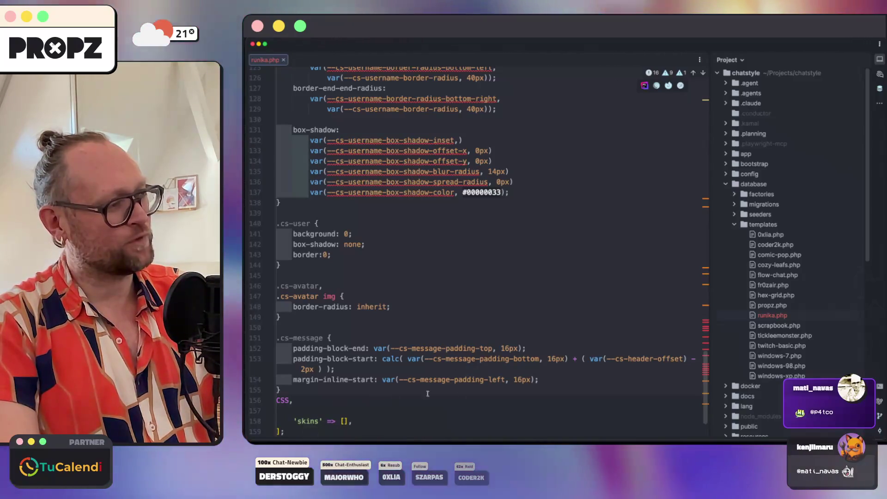
{"action": "left_click", "coordinate": [333, 439]}
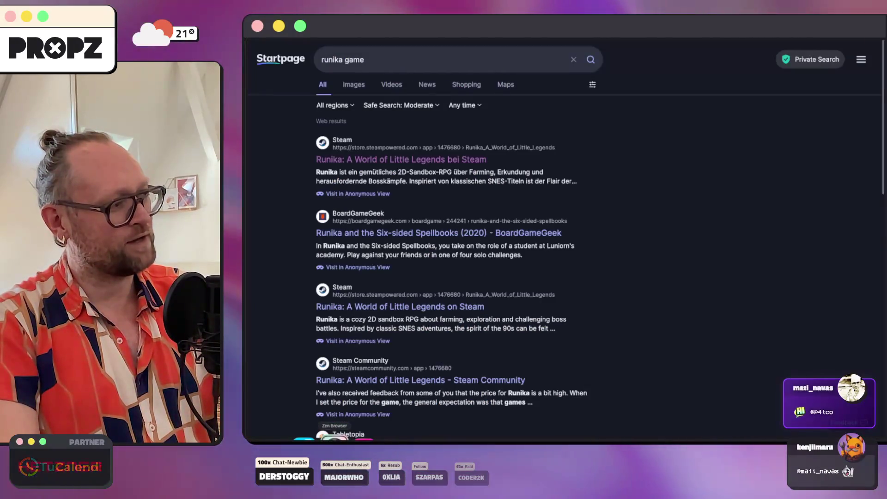
View runika-dialogue.webp (796 bytes) beside the logo files in chatstyle's images folder, then switch to Figma.
{"action": "left_click", "coordinate": [315, 438]}
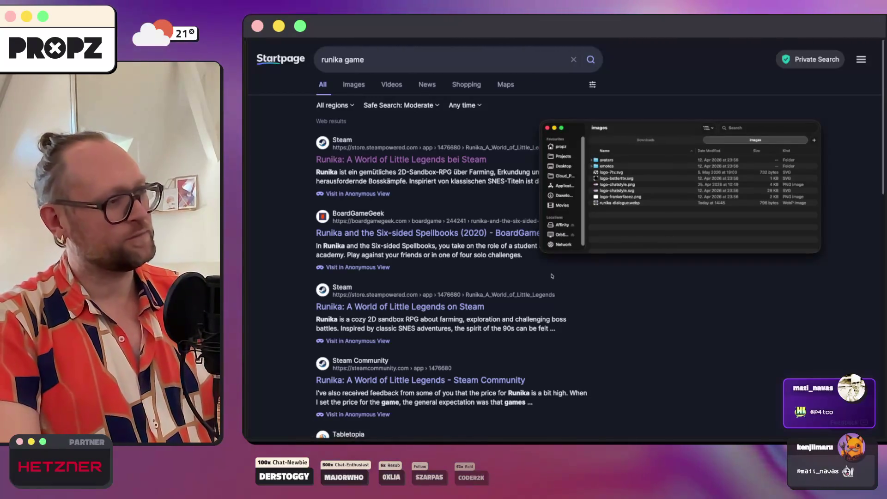
{"action": "mouse_move", "coordinate": [267, 338]}
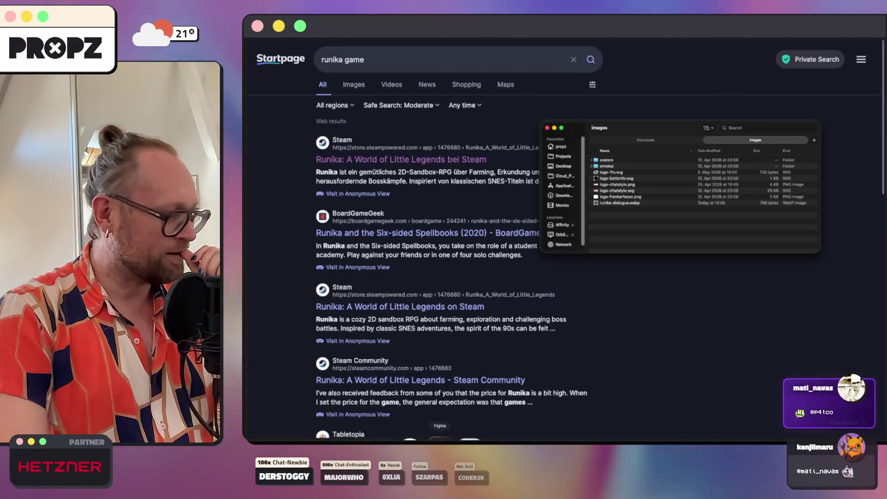
{"action": "left_click", "coordinate": [441, 439]}
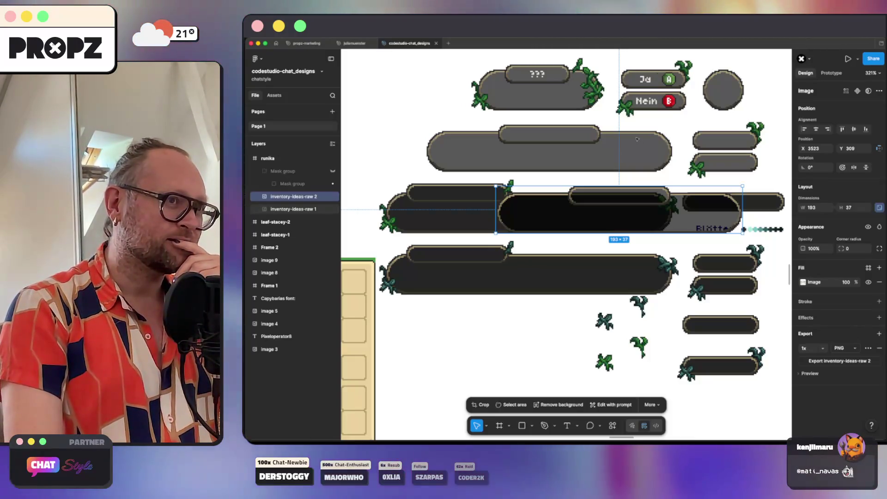
Delete the inventory-ideas-raw 2 image and the leftover Mask group from the runika frame.
{"action": "scroll", "coordinate": [743, 76], "scroll_direction": "up", "scroll_amount": 5}
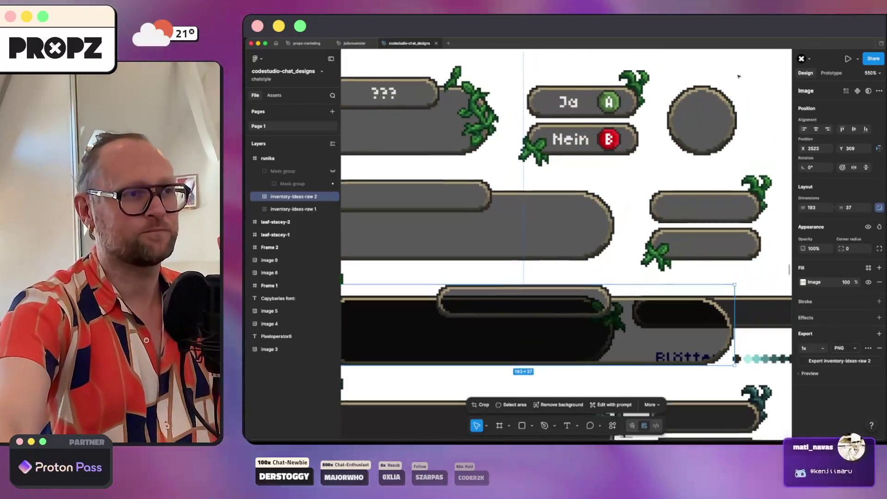
{"action": "scroll", "coordinate": [655, 157], "scroll_direction": "right", "scroll_amount": 3}
{"action": "scroll", "coordinate": [622, 160], "scroll_direction": "up", "scroll_amount": 5}
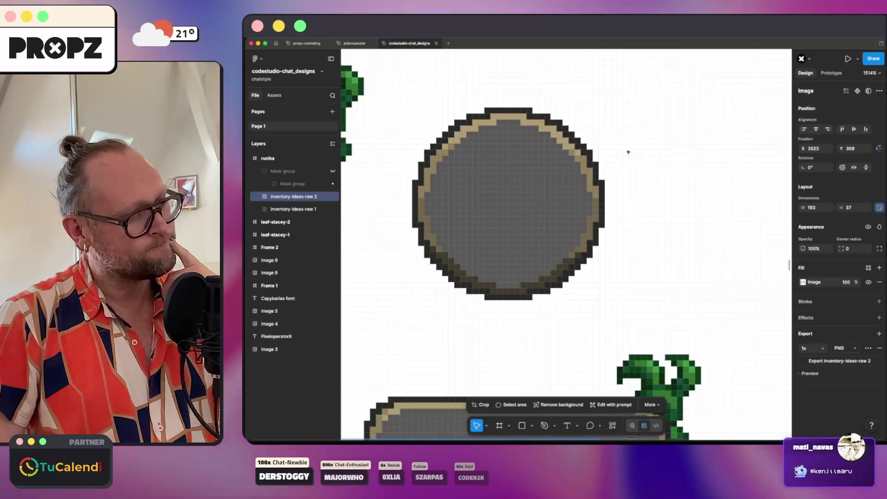
{"action": "scroll", "coordinate": [628, 152], "scroll_direction": "down", "scroll_amount": 10}
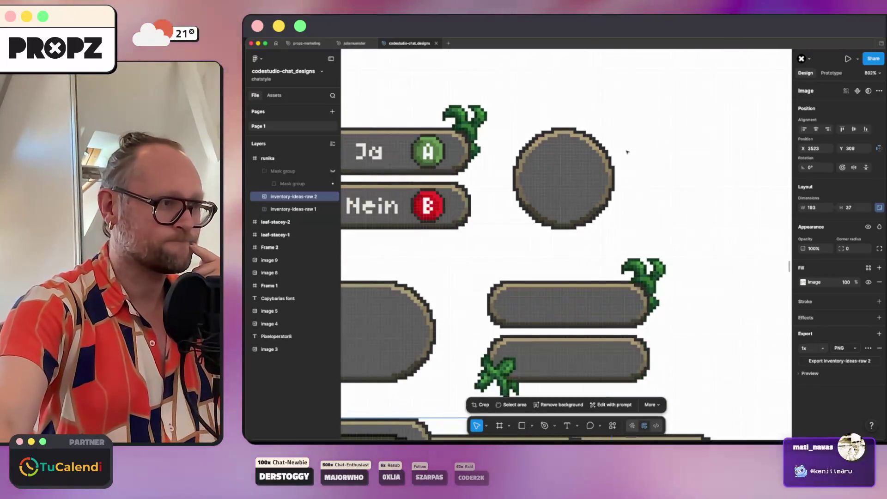
{"action": "scroll", "coordinate": [628, 152], "scroll_direction": "left", "scroll_amount": 5}
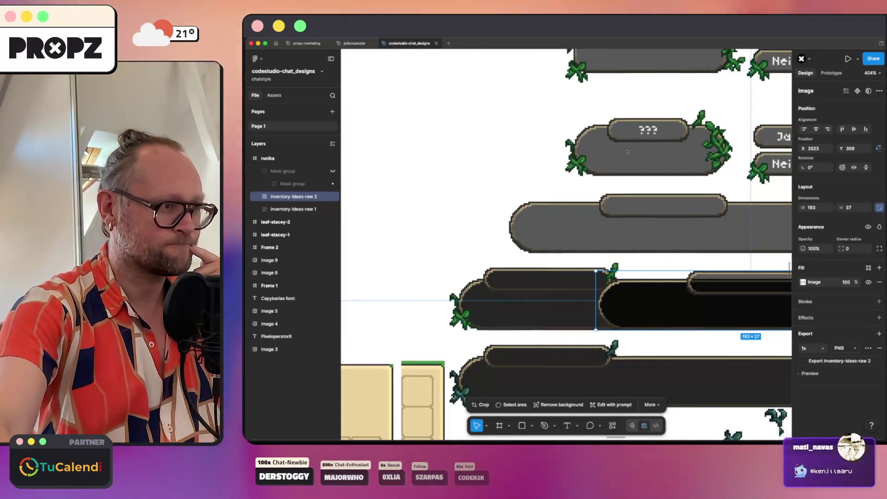
{"action": "scroll", "coordinate": [628, 152], "scroll_direction": "right", "scroll_amount": 5}
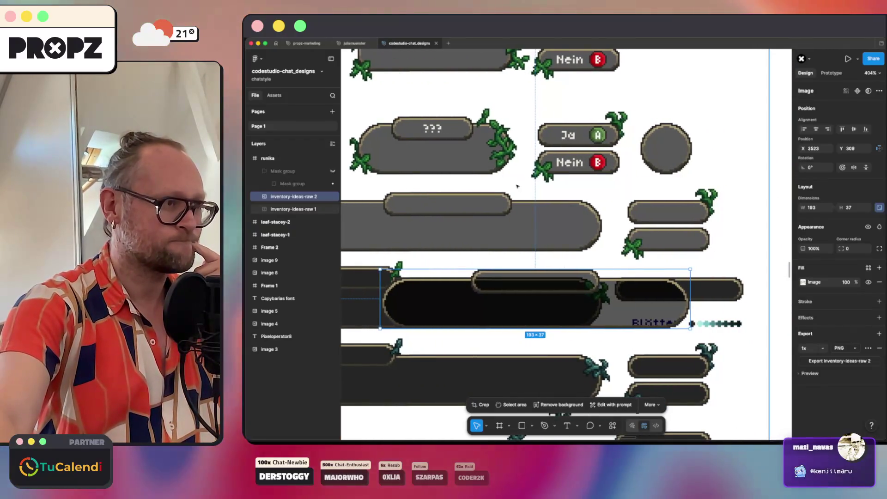
{"action": "scroll", "coordinate": [511, 190], "scroll_direction": "up", "scroll_amount": 10}
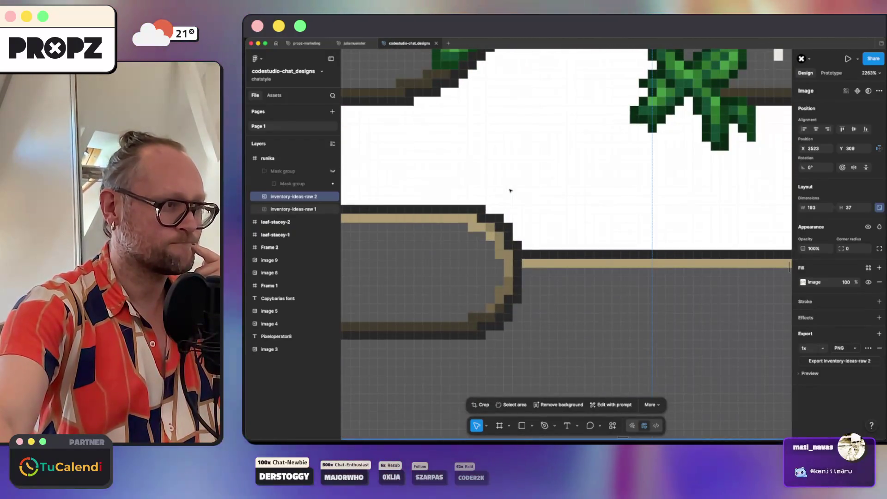
{"action": "scroll", "coordinate": [511, 191], "scroll_direction": "down", "scroll_amount": 10}
{"action": "scroll", "coordinate": [443, 214], "scroll_direction": "down", "scroll_amount": 3}
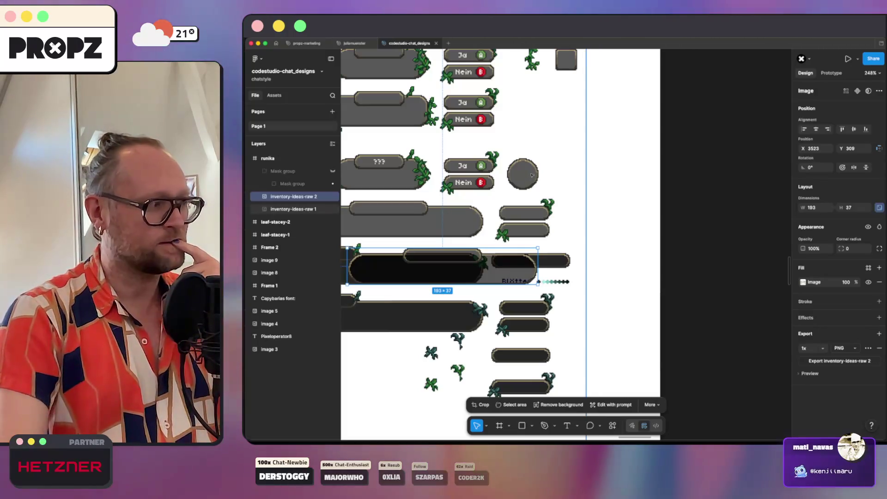
{"action": "scroll", "coordinate": [532, 175], "scroll_direction": "up", "scroll_amount": 10}
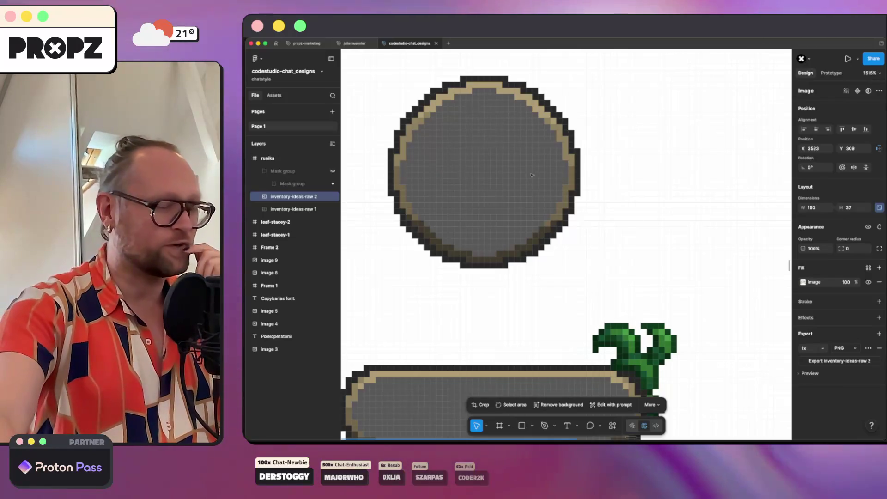
{"action": "scroll", "coordinate": [518, 178], "scroll_direction": "down", "scroll_amount": 5}
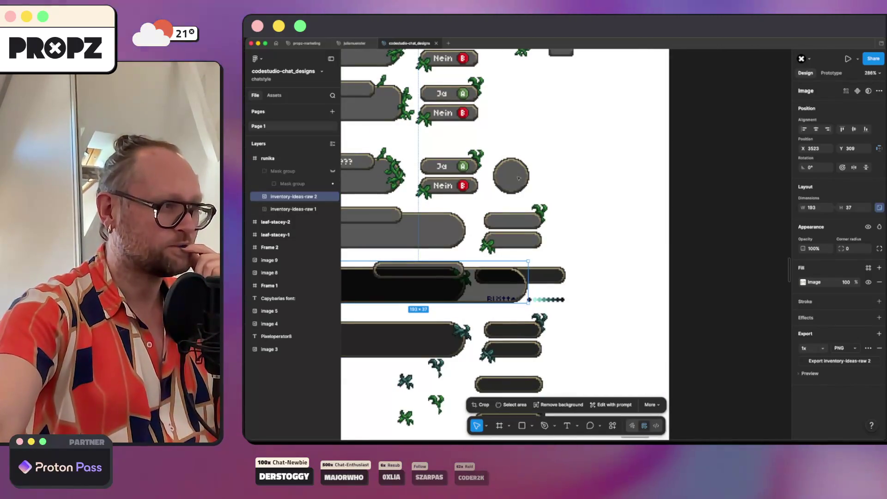
{"action": "scroll", "coordinate": [518, 179], "scroll_direction": "down", "scroll_amount": 4}
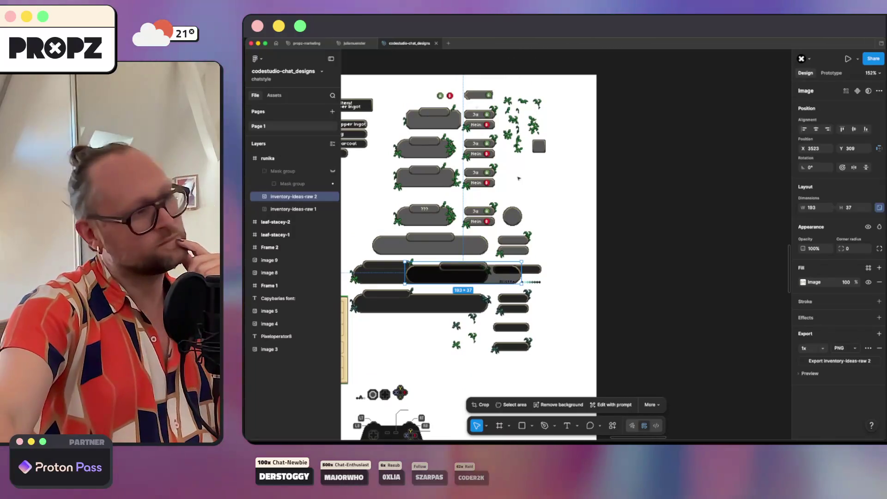
{"action": "scroll", "coordinate": [519, 178], "scroll_direction": "left", "scroll_amount": 5}
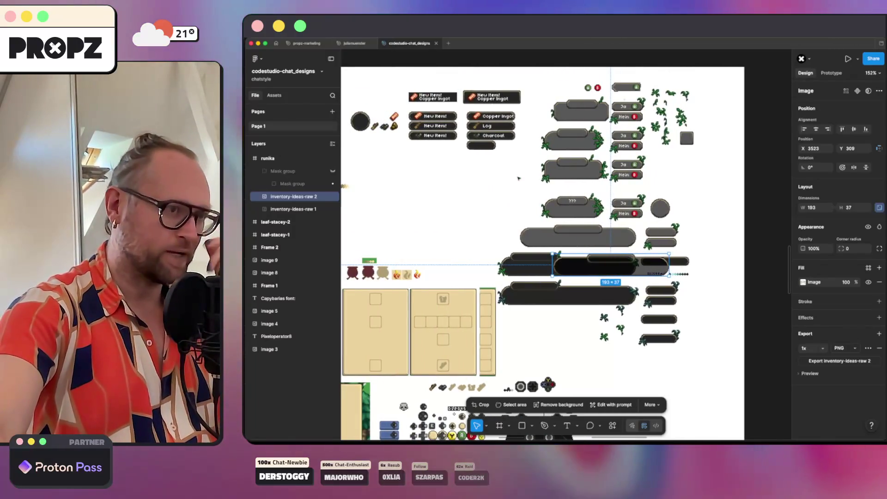
{"action": "scroll", "coordinate": [518, 179], "scroll_direction": "left", "scroll_amount": 4}
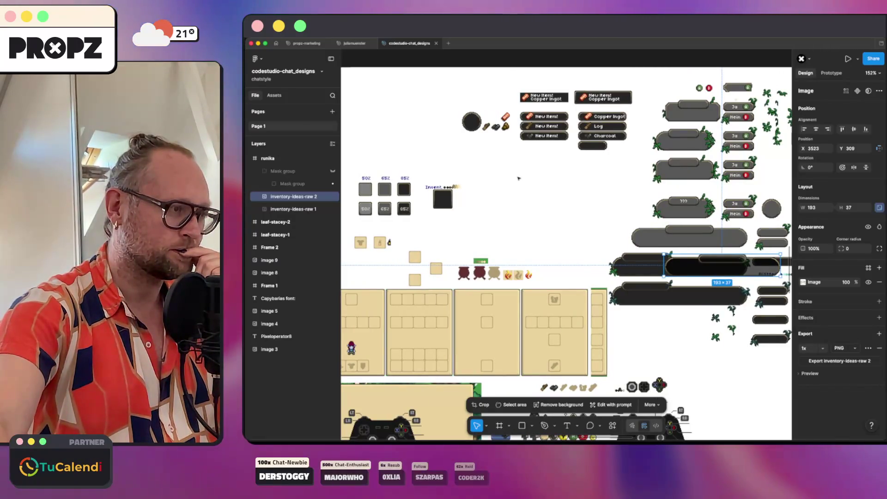
{"action": "scroll", "coordinate": [518, 179], "scroll_direction": "right", "scroll_amount": 5}
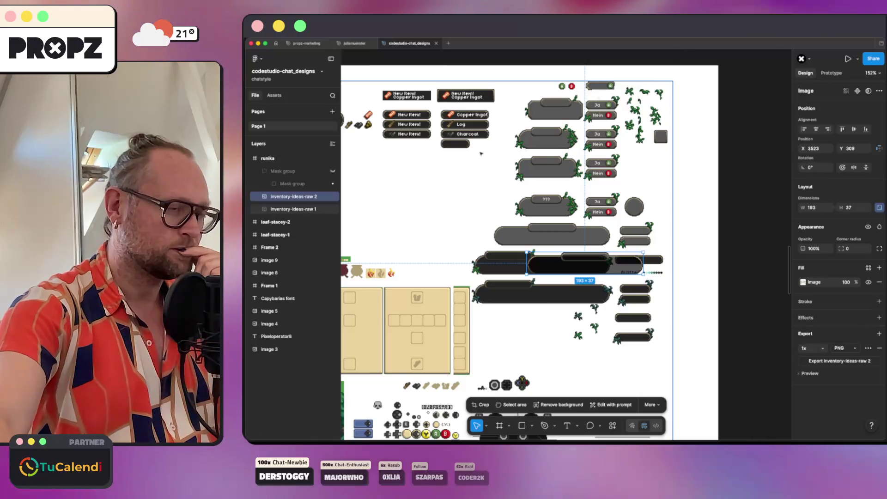
{"action": "scroll", "coordinate": [482, 154], "scroll_direction": "up", "scroll_amount": 10}
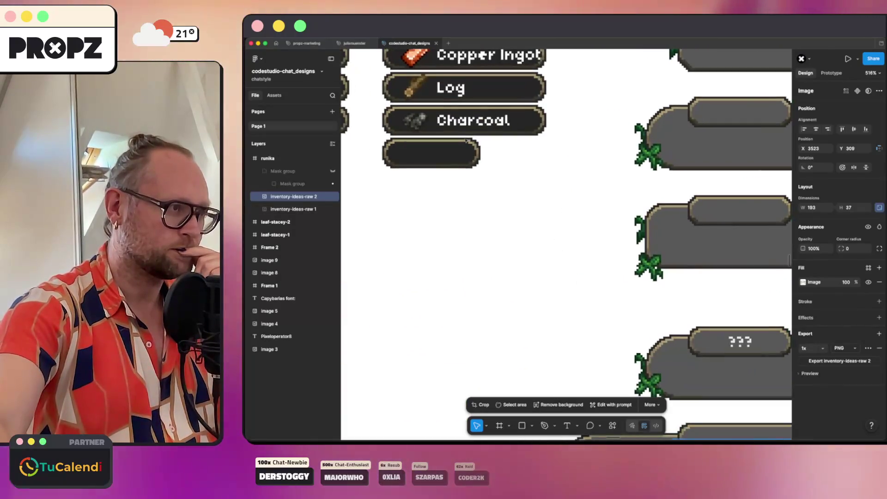
{"action": "scroll", "coordinate": [467, 140], "scroll_direction": "down", "scroll_amount": 10}
{"action": "scroll", "coordinate": [467, 143], "scroll_direction": "up", "scroll_amount": 5}
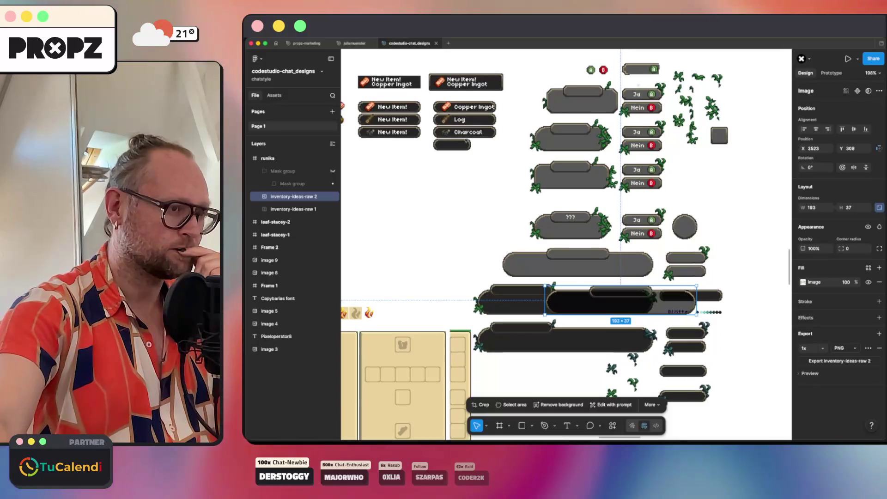
{"action": "scroll", "coordinate": [467, 144], "scroll_direction": "down", "scroll_amount": 5}
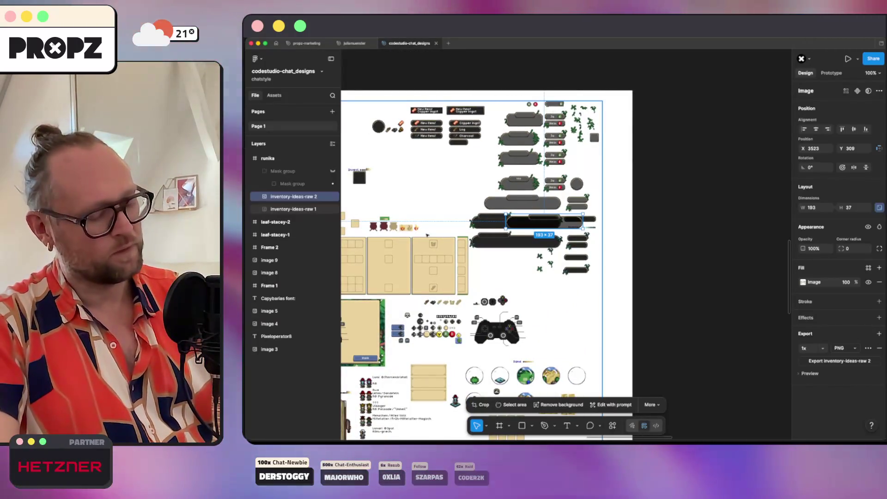
{"action": "key", "text": "Delete"}
{"action": "left_click", "coordinate": [287, 172]}
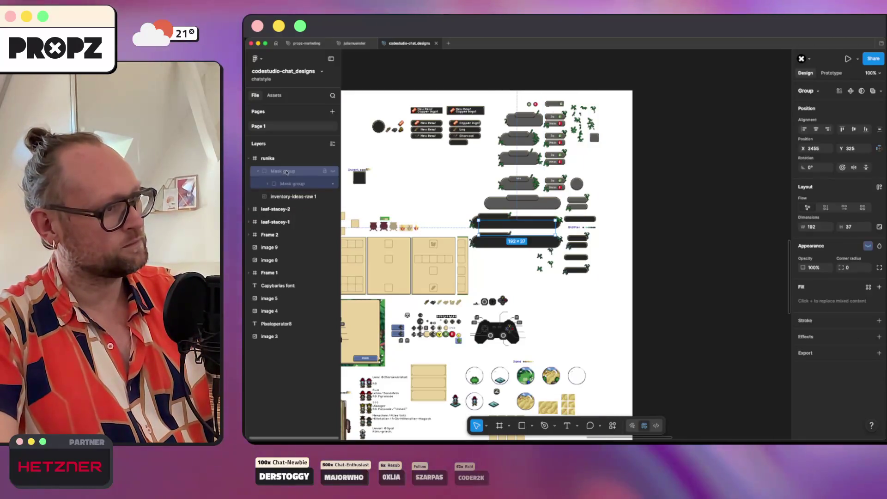
{"action": "key", "text": "Delete"}
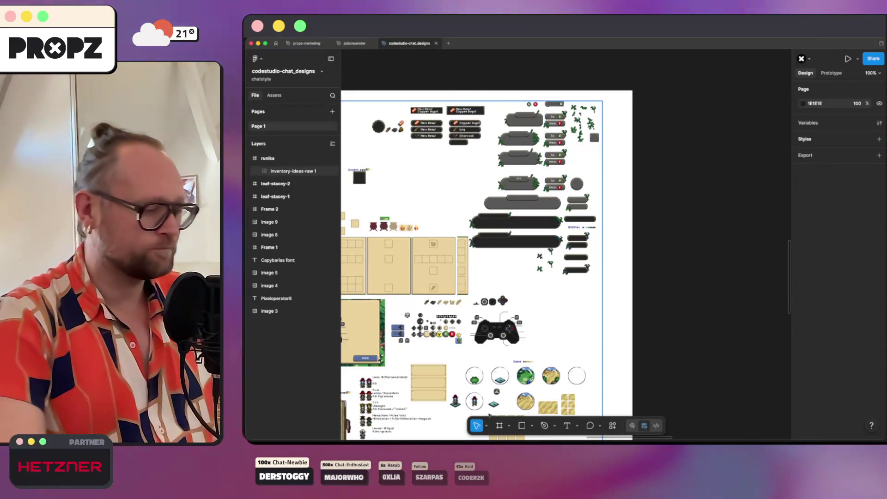
Search the app launcher for 'affi' and close it without opening anything.
{"action": "key", "text": "alt+space"}
{"action": "type", "text": "affi"}
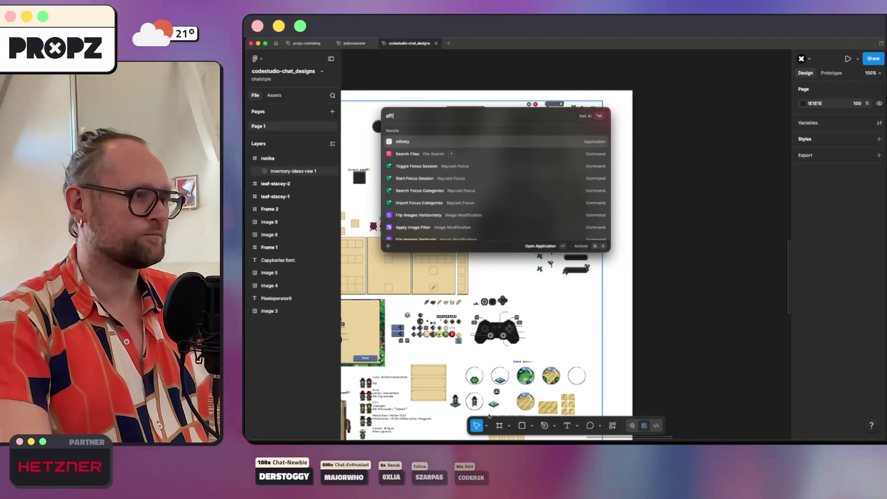
{"action": "key", "text": "Return"}
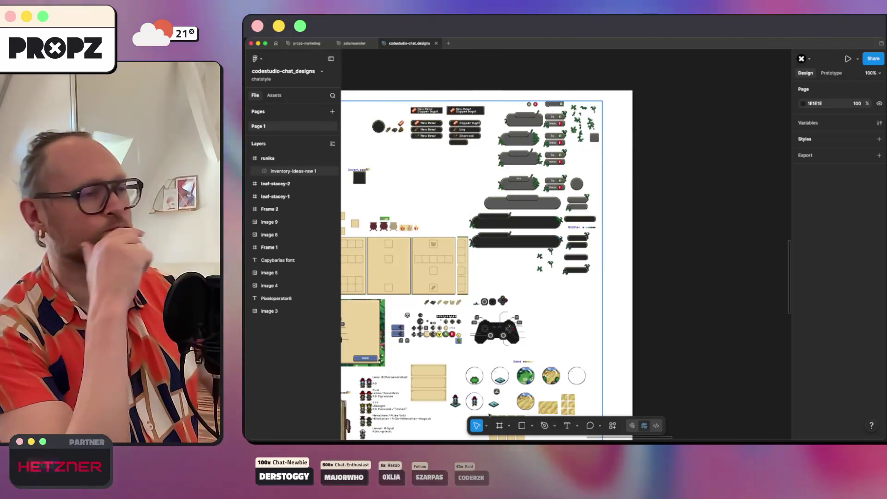